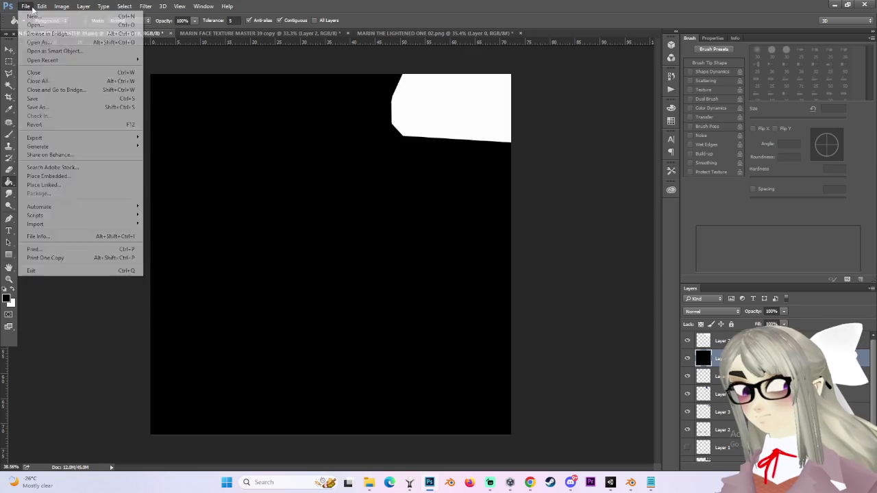
Save a maximum-quality JPEG copy named 'MARIN FACE TEXTURE MASTER 39 COLOR CHANGE', then return to Unity.
{"action": "left_click", "coordinate": [31, 107]}
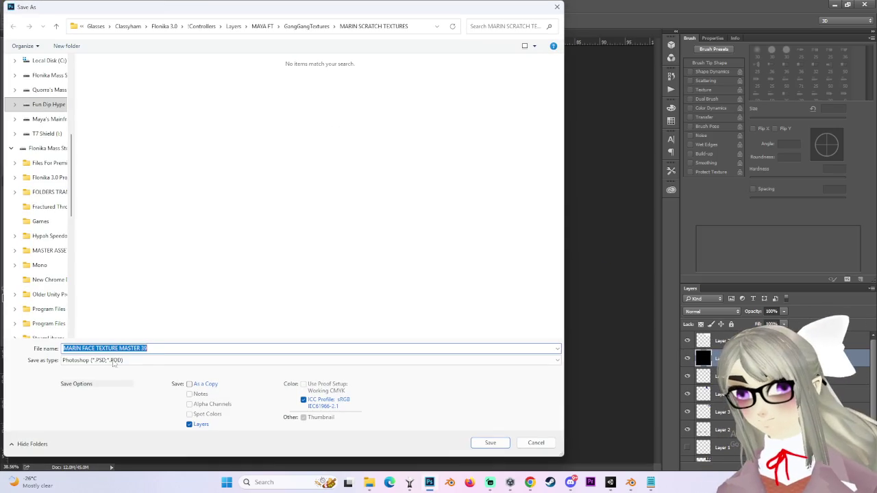
{"action": "left_click", "coordinate": [96, 360]}
{"action": "left_click", "coordinate": [87, 270]}
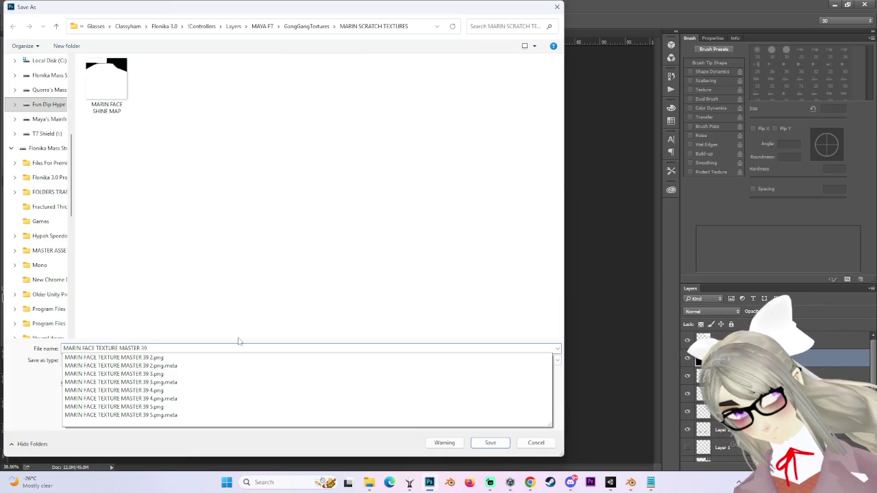
{"action": "type", "text": " COLOR CHANGE MAP"}
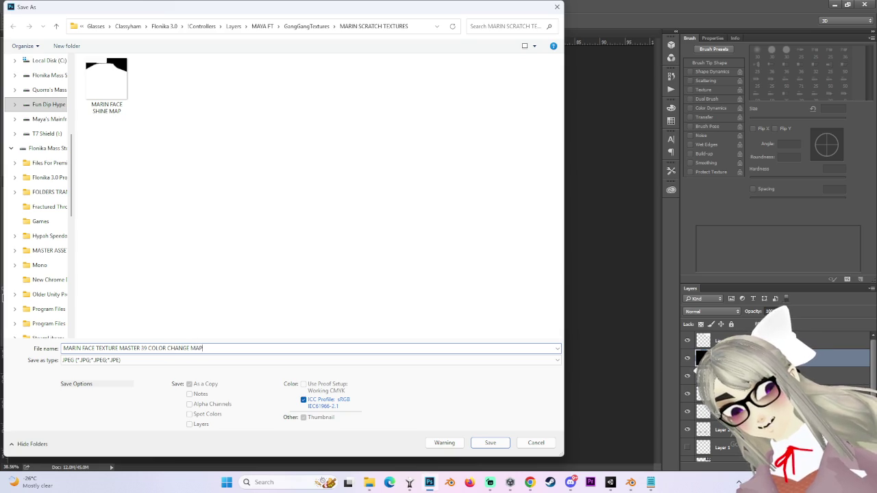
{"action": "key", "text": "Return"}
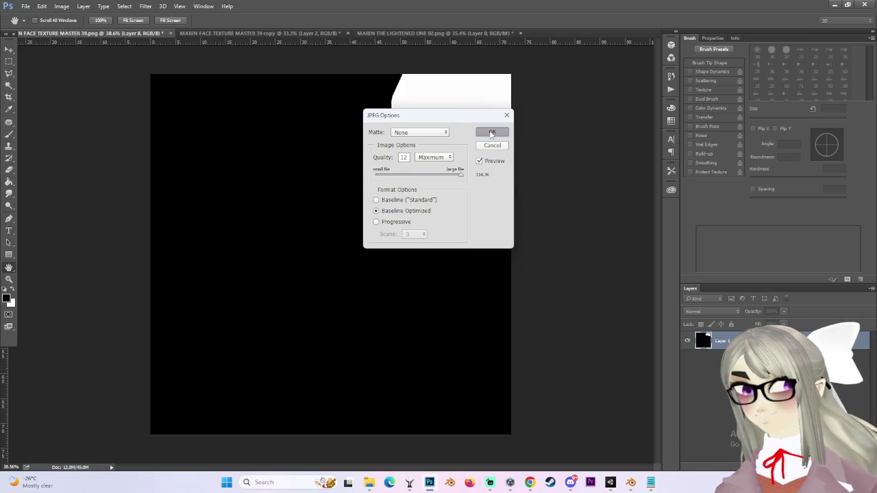
{"action": "key", "text": "Return"}
{"action": "key", "text": "alt+Tab"}
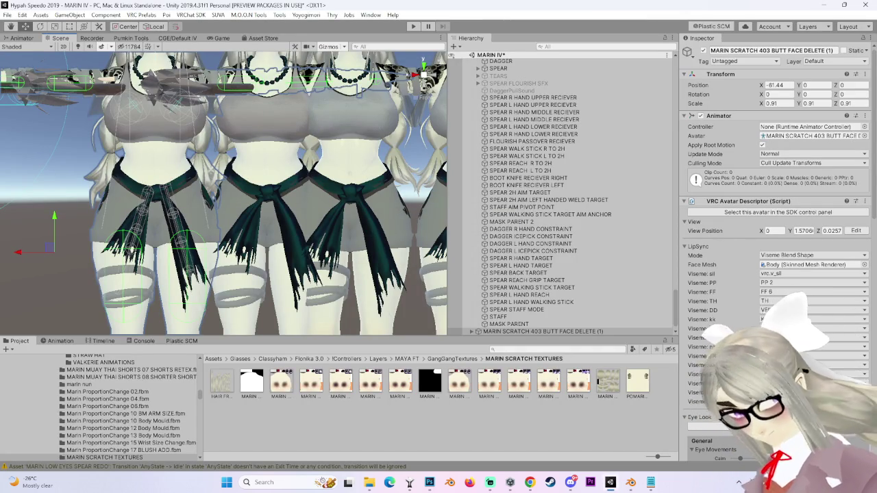
Pan to the avatars' faces, select the third avatar's Body mesh, and scroll to its Poiyomi material.
{"action": "scroll", "coordinate": [303, 226], "scroll_direction": "up", "scroll_amount": 2}
{"action": "left_click_drag", "start_coordinate": [250, 129], "coordinate": [248, 253]}
{"action": "left_click", "coordinate": [370, 185]}
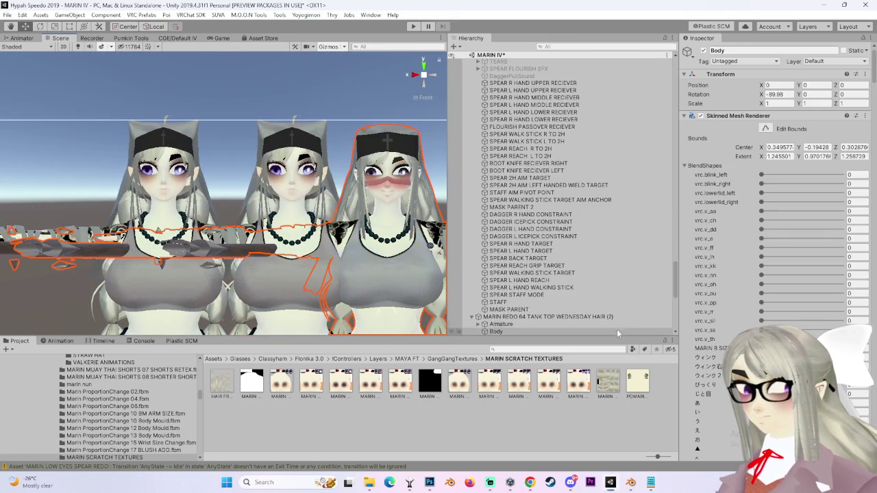
{"action": "scroll", "coordinate": [774, 205], "scroll_direction": "down", "scroll_amount": 15}
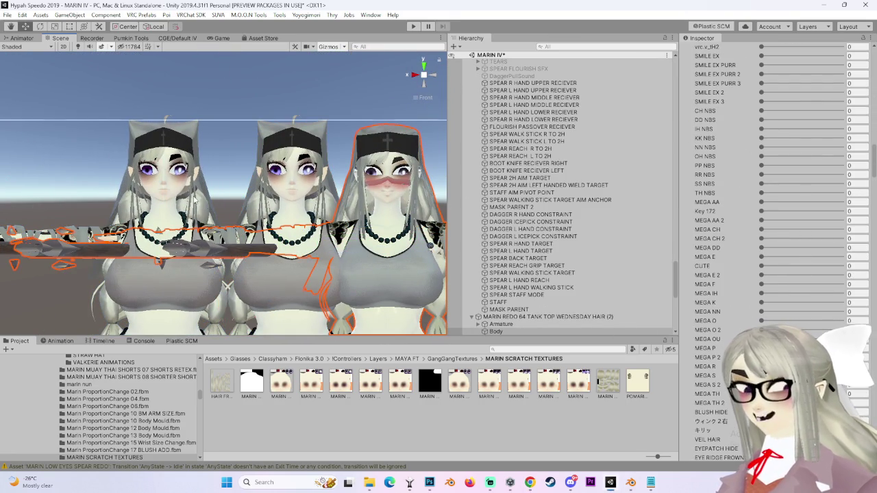
{"action": "scroll", "coordinate": [194, 200], "scroll_direction": "up", "scroll_amount": 5}
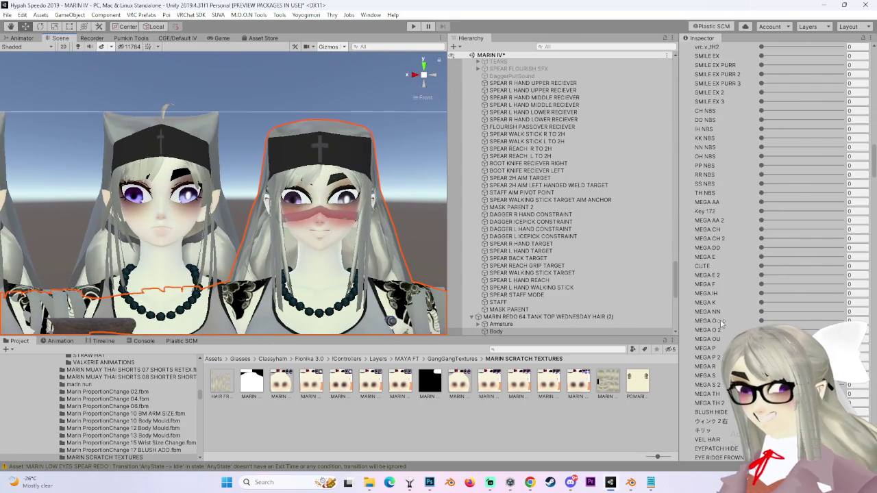
{"action": "scroll", "coordinate": [720, 324], "scroll_direction": "down", "scroll_amount": 6}
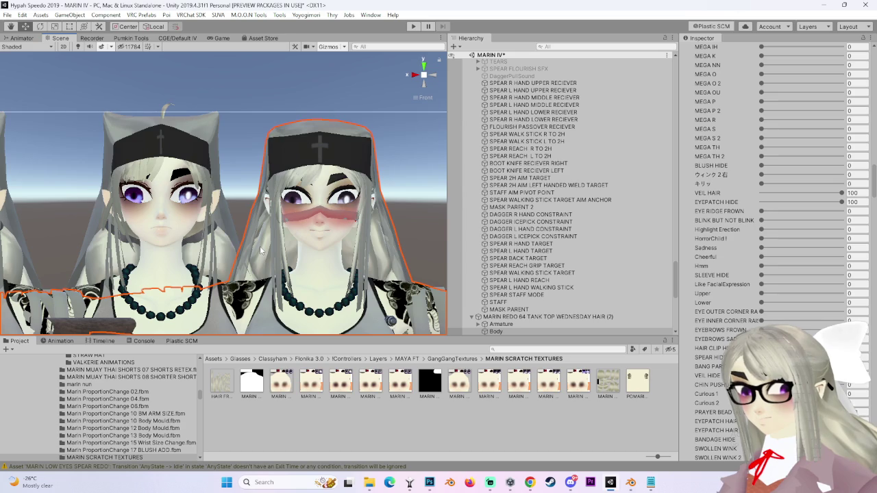
{"action": "scroll", "coordinate": [730, 343], "scroll_direction": "down", "scroll_amount": 10}
{"action": "scroll", "coordinate": [729, 342], "scroll_direction": "down", "scroll_amount": 8}
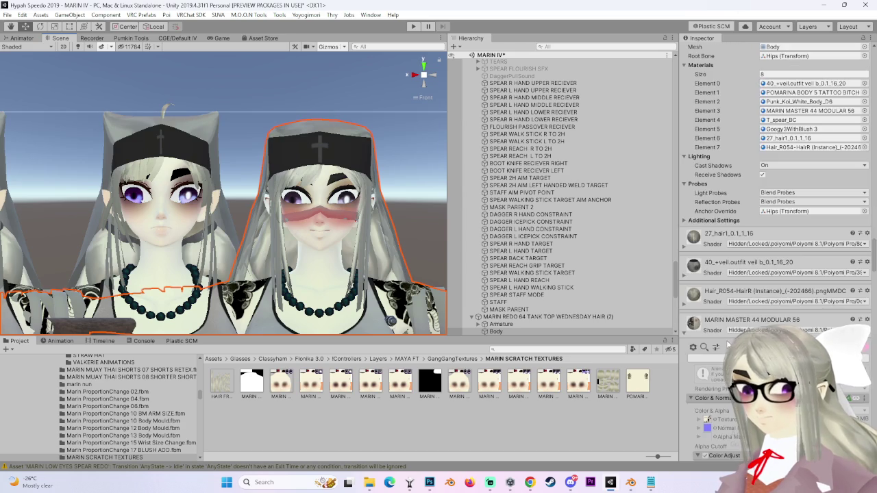
{"action": "scroll", "coordinate": [720, 353], "scroll_direction": "down", "scroll_amount": 5}
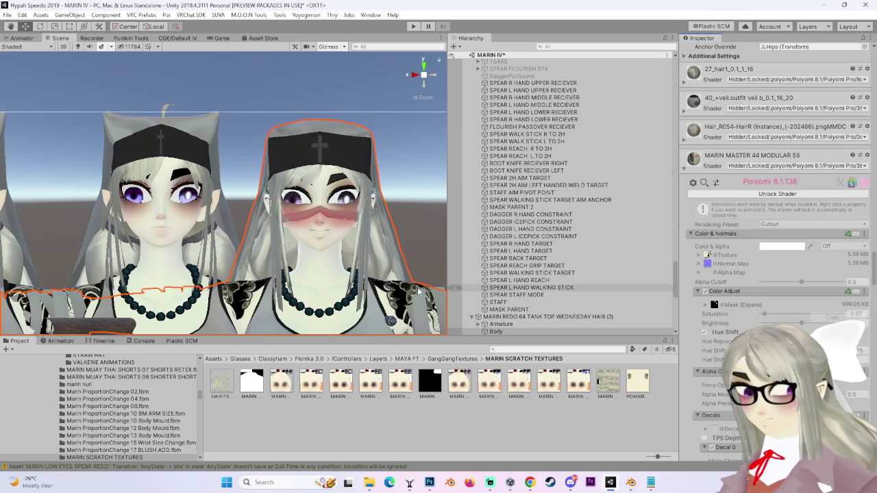
{"action": "scroll", "coordinate": [632, 302], "scroll_direction": "up", "scroll_amount": 1}
{"action": "scroll", "coordinate": [710, 320], "scroll_direction": "up", "scroll_amount": 15}
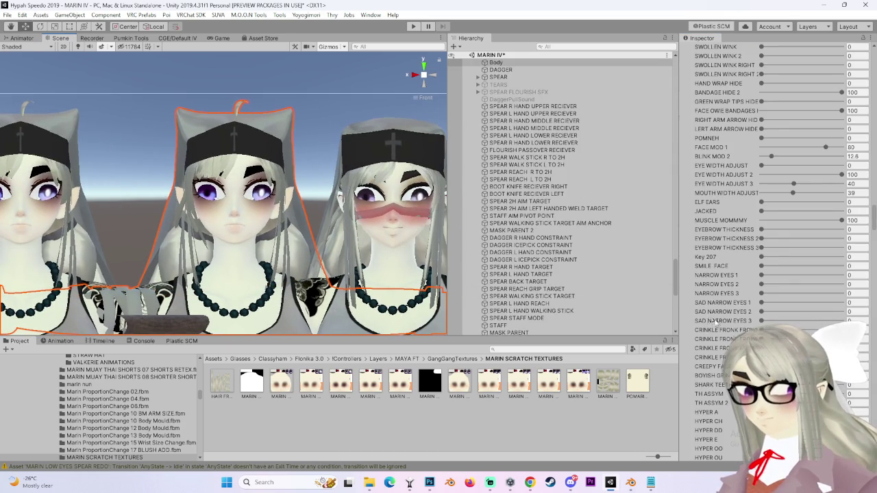
{"action": "scroll", "coordinate": [710, 320], "scroll_direction": "down", "scroll_amount": 8}
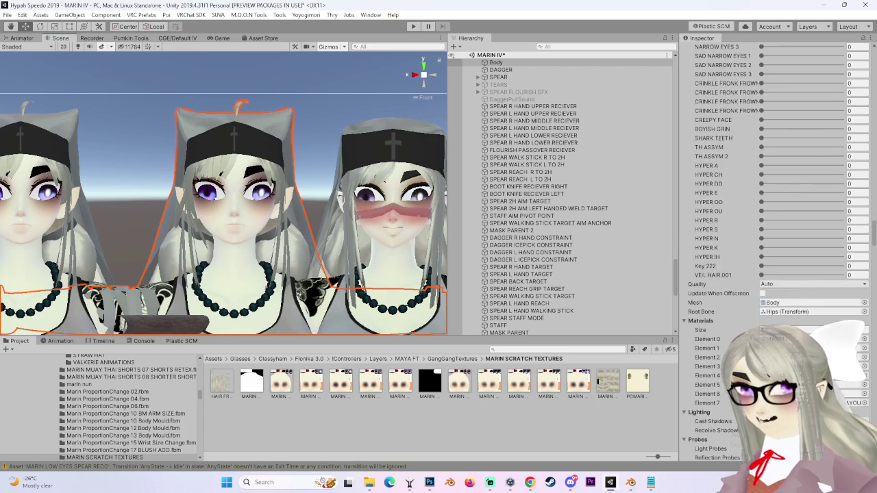
{"action": "scroll", "coordinate": [710, 320], "scroll_direction": "down", "scroll_amount": 12}
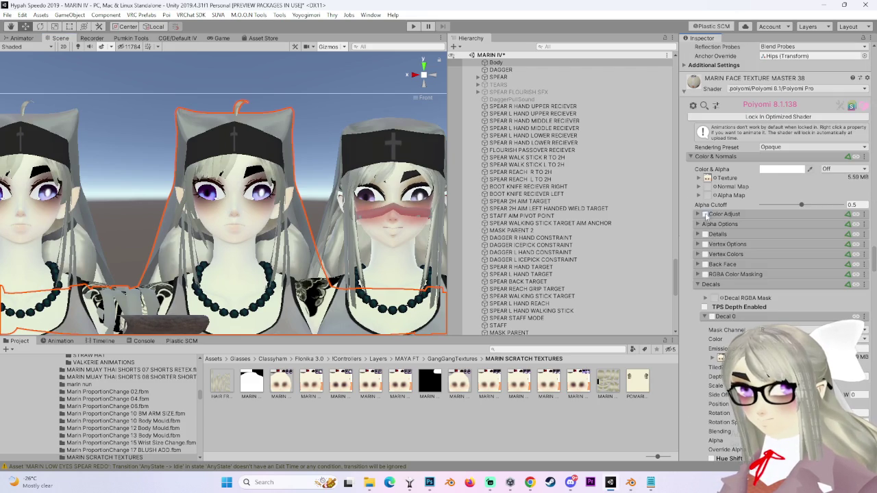
Enable Color Adjust, paste Saturation -0.57 and Hue Shift 0.075, and set the black texture as mask.
{"action": "left_click", "coordinate": [706, 214]}
{"action": "left_click", "coordinate": [699, 215]}
{"action": "left_click", "coordinate": [863, 214]}
{"action": "left_click", "coordinate": [847, 238]}
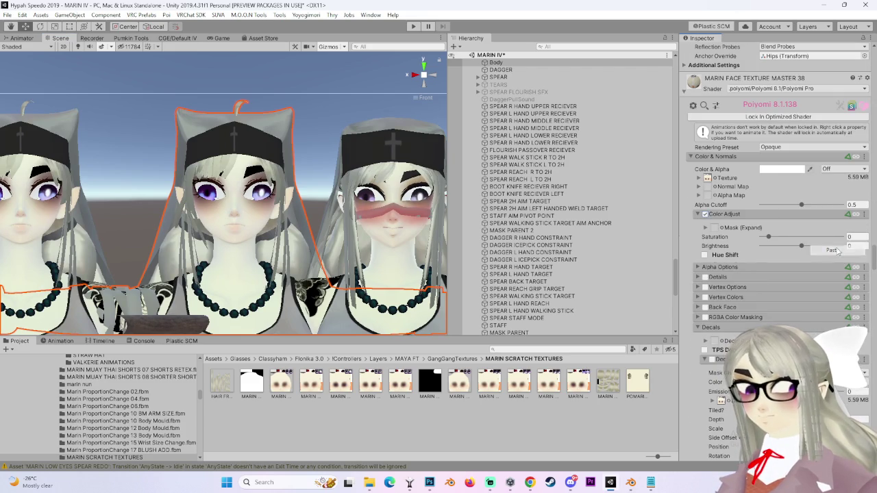
{"action": "mouse_move", "coordinate": [434, 388]}
{"action": "left_mouse_down"}
{"action": "mouse_move", "coordinate": [730, 229]}
{"action": "mouse_move", "coordinate": [714, 229]}
{"action": "left_mouse_up"}
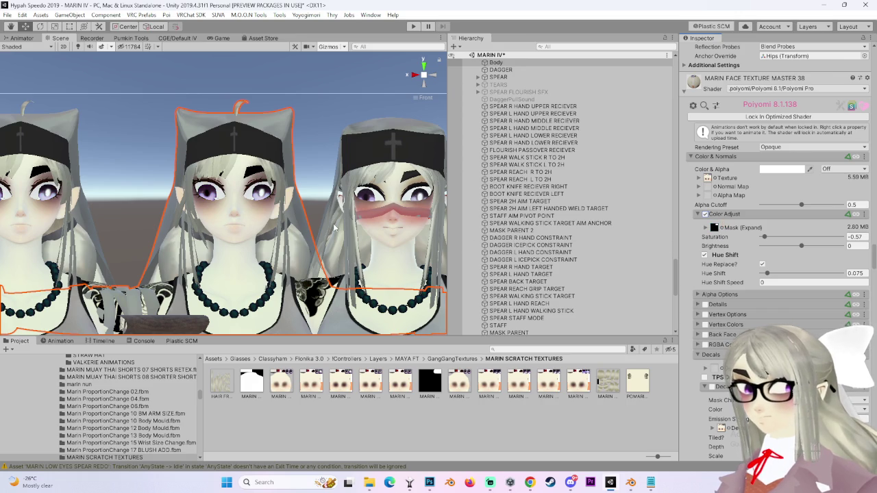
Deselect the avatar and scroll back up.
{"action": "left_click", "coordinate": [325, 110]}
{"action": "scroll", "coordinate": [357, 190], "scroll_direction": "up", "scroll_amount": 5}
{"action": "scroll", "coordinate": [353, 189], "scroll_direction": "up", "scroll_amount": 2}
{"action": "scroll", "coordinate": [345, 194], "scroll_direction": "up", "scroll_amount": 3}
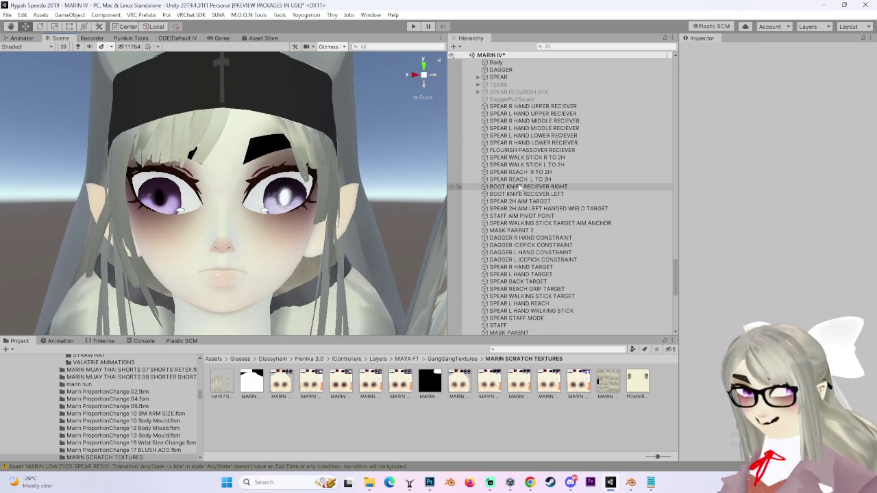
Navigate the Scene view and select the left avatar's body.
{"action": "scroll", "coordinate": [521, 189], "scroll_direction": "up", "scroll_amount": 3}
{"action": "scroll", "coordinate": [81, 271], "scroll_direction": "down", "scroll_amount": 3}
{"action": "left_click_drag", "start_coordinate": [81, 271], "coordinate": [346, 275]}
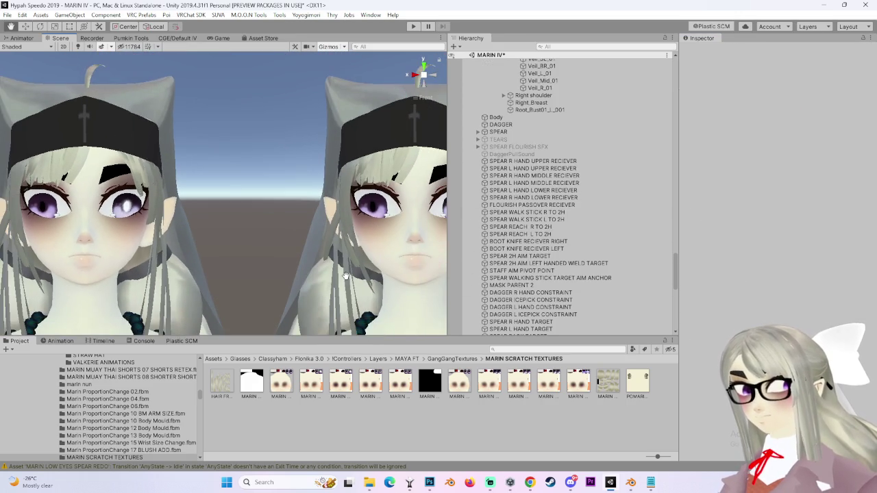
{"action": "scroll", "coordinate": [346, 275], "scroll_direction": "down", "scroll_amount": 3}
{"action": "left_click", "coordinate": [160, 261]}
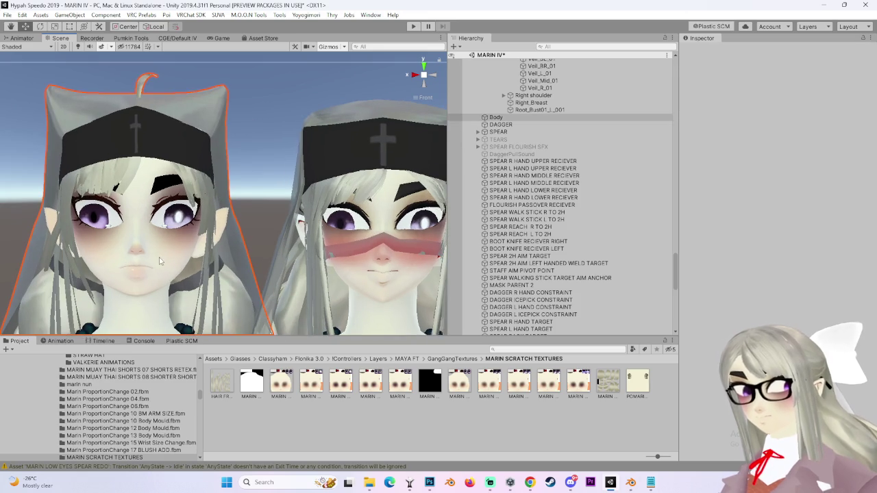
{"action": "scroll", "coordinate": [223, 246], "scroll_direction": "up", "scroll_amount": 1}
{"action": "scroll", "coordinate": [551, 175], "scroll_direction": "up", "scroll_amount": 6}
Frame the avatar's Right Eye and test a horizontal squash, then undo it.
{"action": "double_click", "coordinate": [551, 175]}
{"action": "mouse_move", "coordinate": [203, 224]}
{"action": "left_mouse_down"}
{"action": "mouse_move", "coordinate": [209, 218]}
{"action": "mouse_move", "coordinate": [201, 219]}
{"action": "mouse_move", "coordinate": [225, 237]}
{"action": "mouse_move", "coordinate": [207, 224]}
{"action": "left_mouse_up"}
{"action": "scroll", "coordinate": [206, 219], "scroll_direction": "up", "scroll_amount": 1}
{"action": "key", "text": "ctrl+z"}
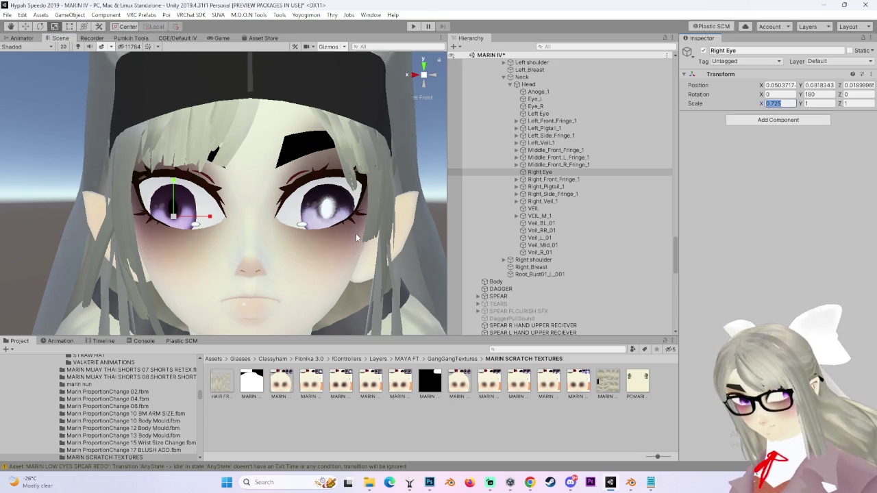
Set the Left Eye's Scale X, starting from 0.725 and fine-tuning by drag, then edit the Right Eye's.
{"action": "type", "text": "1"}
{"action": "left_click", "coordinate": [538, 113]}
{"action": "left_click", "coordinate": [780, 103]}
{"action": "type", "text": "0.725"}
{"action": "left_click_drag", "start_coordinate": [400, 216], "coordinate": [249, 240]}
{"action": "left_click_drag", "start_coordinate": [355, 215], "coordinate": [343, 216]}
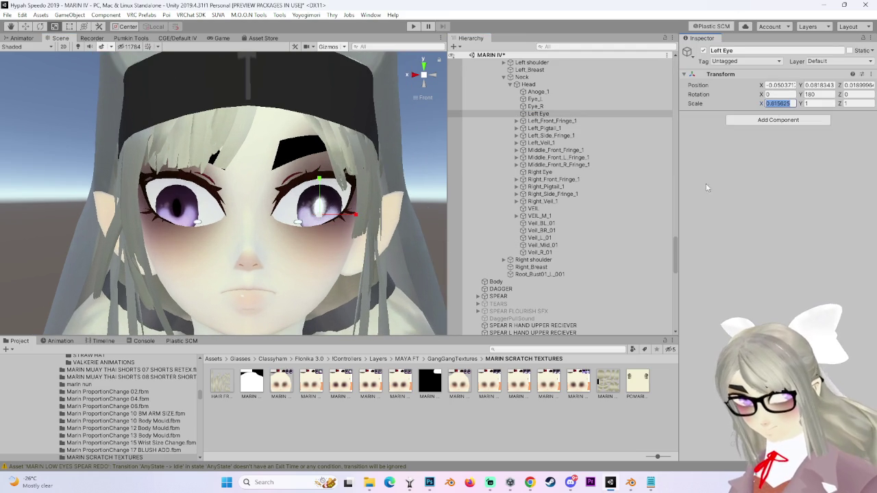
{"action": "left_click", "coordinate": [548, 172]}
{"action": "left_click", "coordinate": [786, 101]}
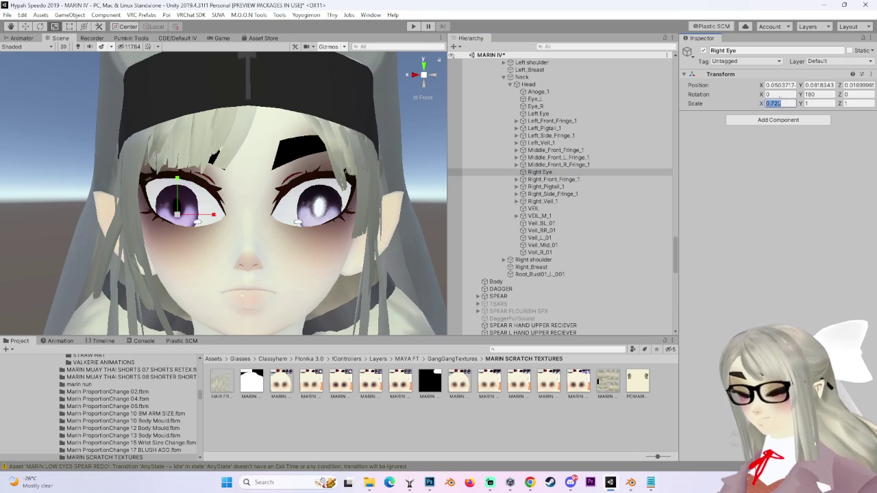
Frame the Body mesh and orbit to see the heads at an angle.
{"action": "left_click", "coordinate": [395, 148]}
{"action": "key", "text": "f"}
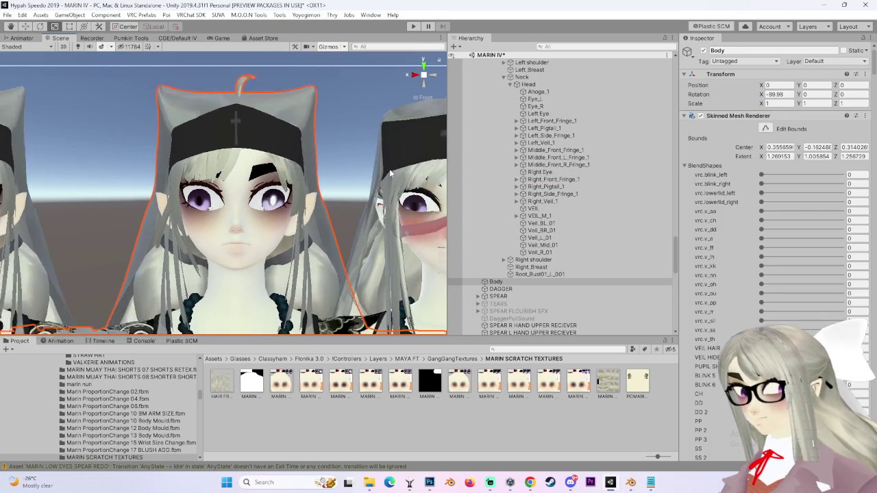
{"action": "scroll", "coordinate": [364, 181], "scroll_direction": "up", "scroll_amount": 2}
{"action": "mouse_move", "coordinate": [362, 205]}
{"action": "left_mouse_down"}
{"action": "mouse_move", "coordinate": [356, 228]}
{"action": "mouse_move", "coordinate": [267, 231]}
{"action": "mouse_move", "coordinate": [345, 213]}
{"action": "mouse_move", "coordinate": [240, 226]}
{"action": "mouse_move", "coordinate": [267, 236]}
{"action": "left_mouse_up"}
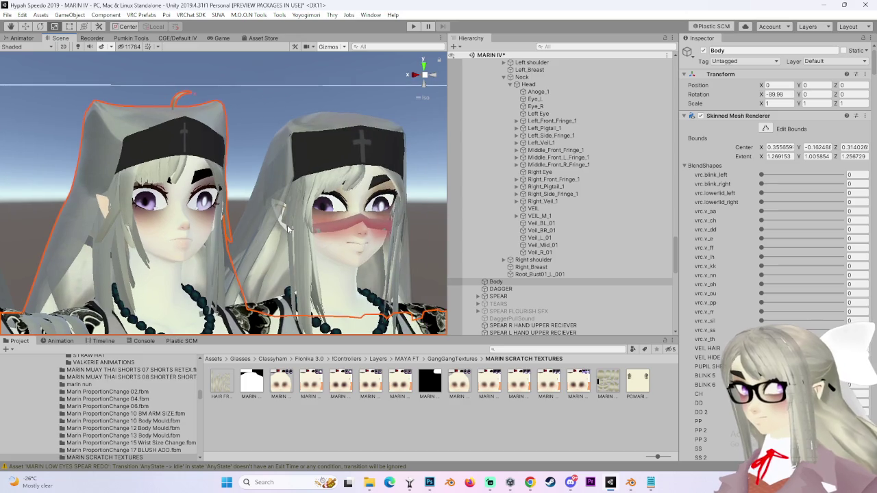
{"action": "scroll", "coordinate": [287, 229], "scroll_direction": "up", "scroll_amount": 2}
{"action": "scroll", "coordinate": [343, 213], "scroll_direction": "up", "scroll_amount": 2}
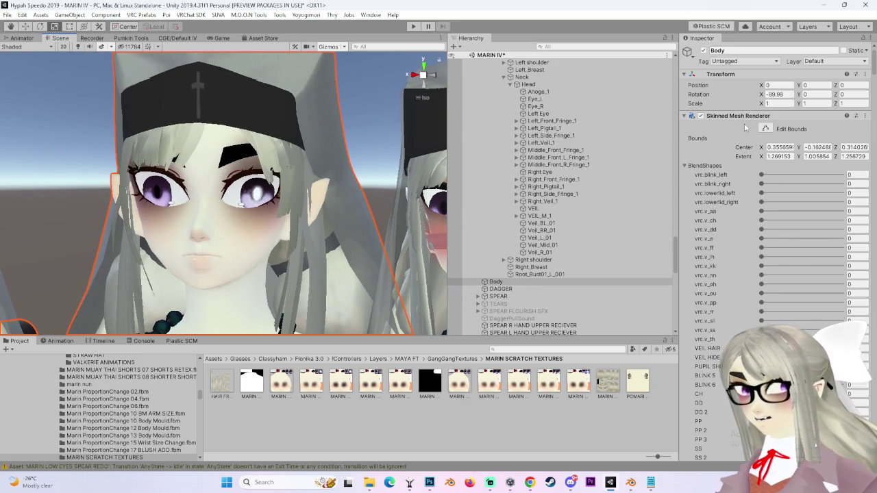
Frame the Right Eye, widen it, and test rotating it sideways and back in front view.
{"action": "left_click", "coordinate": [540, 172]}
{"action": "key", "text": "f"}
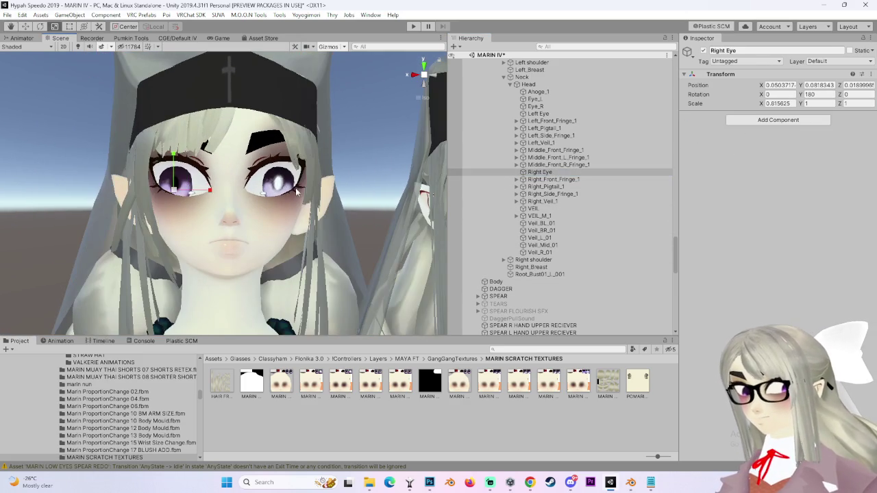
{"action": "mouse_move", "coordinate": [211, 191]}
{"action": "left_mouse_down"}
{"action": "mouse_move", "coordinate": [317, 153]}
{"action": "mouse_move", "coordinate": [402, 102]}
{"action": "mouse_move", "coordinate": [341, 134]}
{"action": "left_mouse_up"}
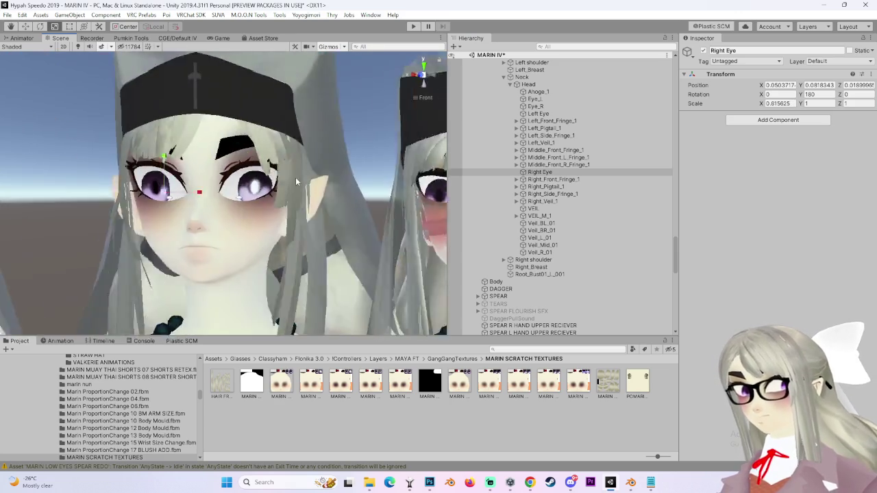
{"action": "scroll", "coordinate": [274, 206], "scroll_direction": "up", "scroll_amount": 3}
{"action": "key", "text": "e"}
{"action": "left_click_drag", "start_coordinate": [199, 261], "coordinate": [447, 76]}
{"action": "left_click", "coordinate": [429, 85]}
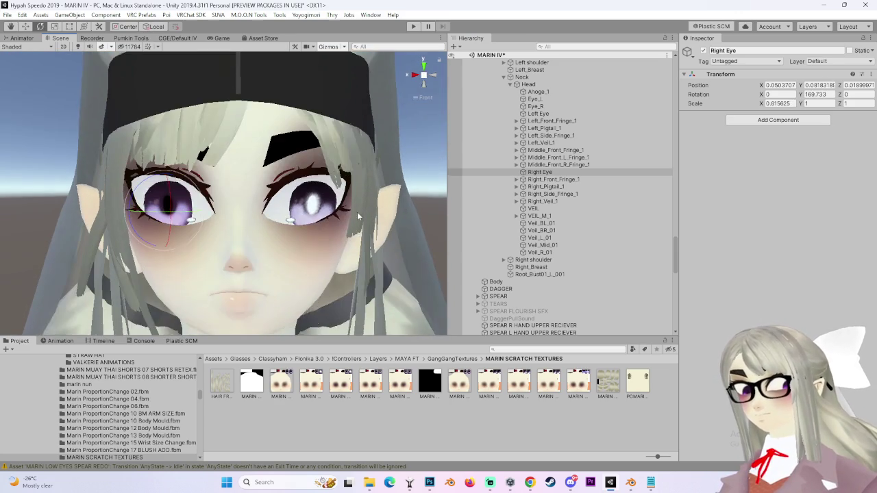
{"action": "left_click_drag", "start_coordinate": [164, 206], "coordinate": [188, 215]}
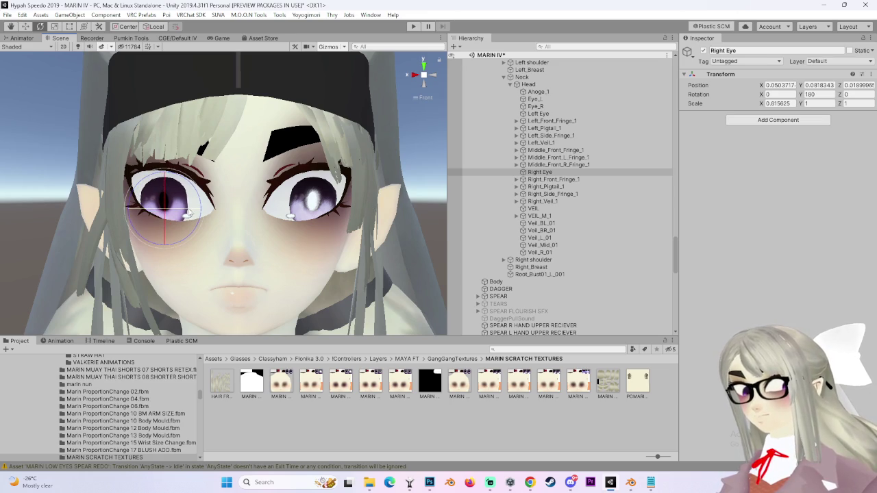
{"action": "scroll", "coordinate": [279, 250], "scroll_direction": "down", "scroll_amount": 3}
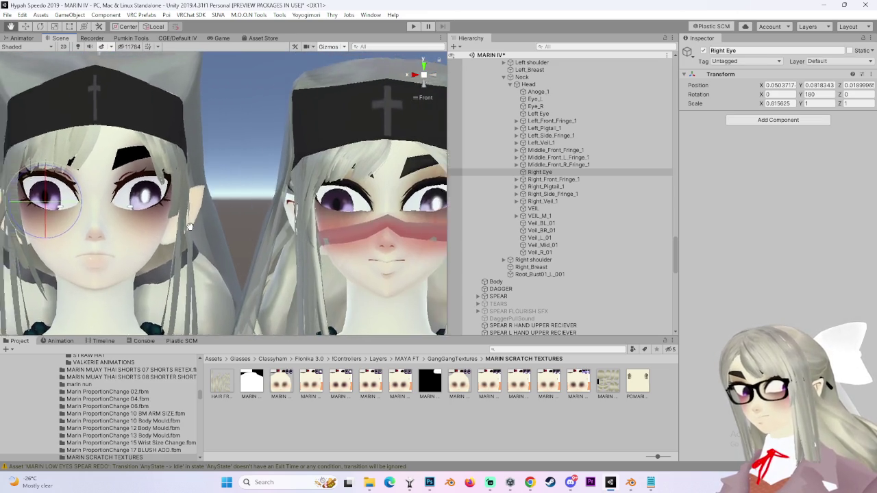
{"action": "scroll", "coordinate": [218, 220], "scroll_direction": "up", "scroll_amount": 3}
{"action": "scroll", "coordinate": [218, 220], "scroll_direction": "up", "scroll_amount": 2}
Enlarge both eyes together, then try moving each eye and undo those moves.
{"action": "key", "text": "w"}
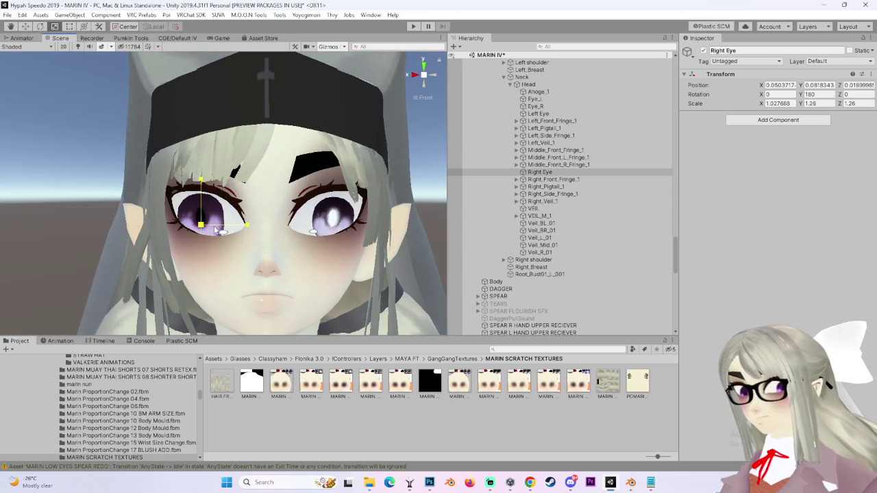
{"action": "left_click", "coordinate": [539, 113]}
{"action": "left_click", "coordinate": [540, 172], "text": "ctrl"}
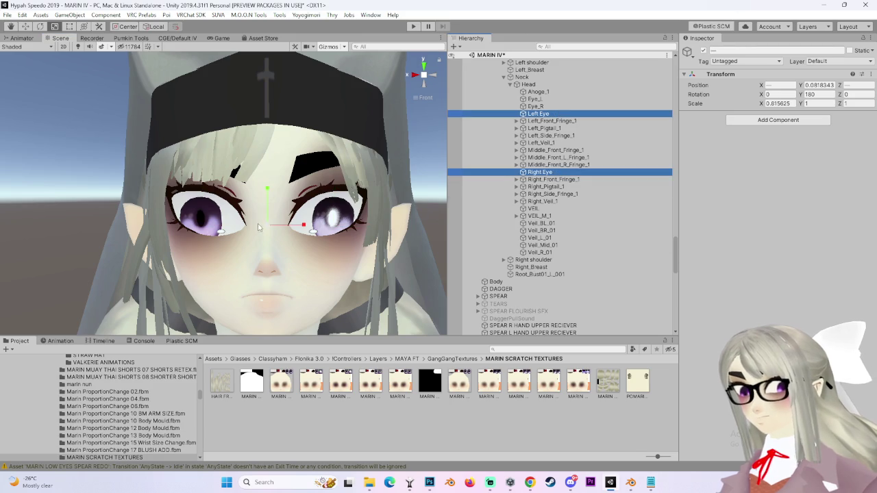
{"action": "left_click_drag", "start_coordinate": [266, 226], "coordinate": [279, 222]}
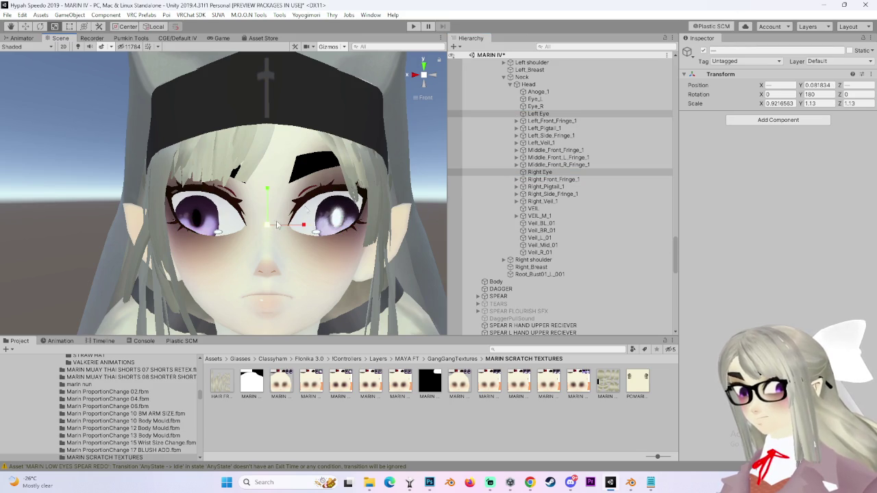
{"action": "left_click", "coordinate": [546, 114]}
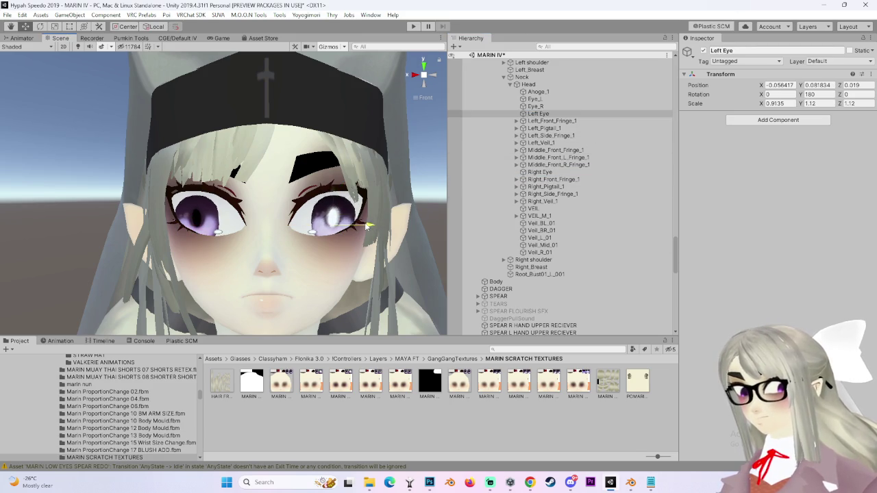
{"action": "left_click_drag", "start_coordinate": [336, 194], "coordinate": [340, 201]}
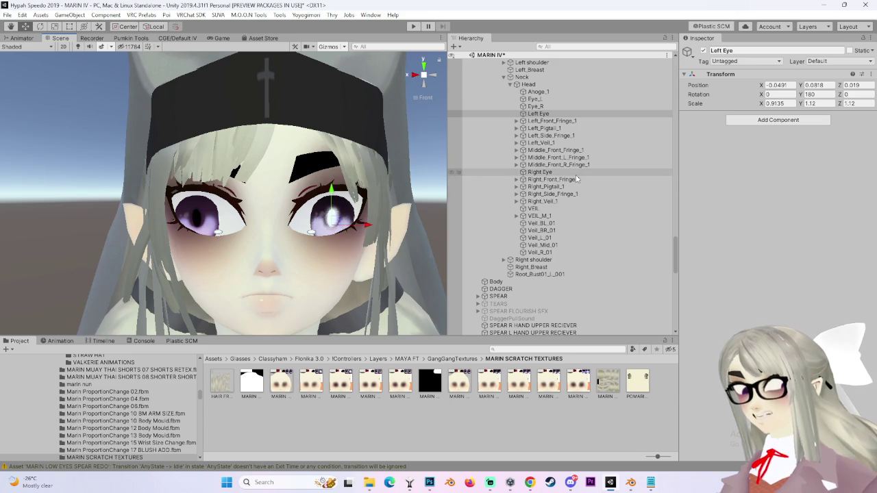
{"action": "key", "text": "ctrl+z"}
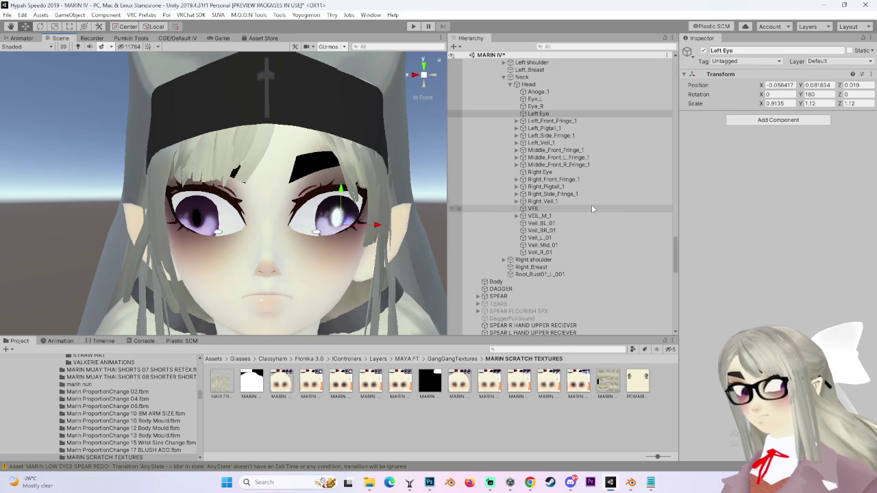
{"action": "left_click", "coordinate": [555, 172]}
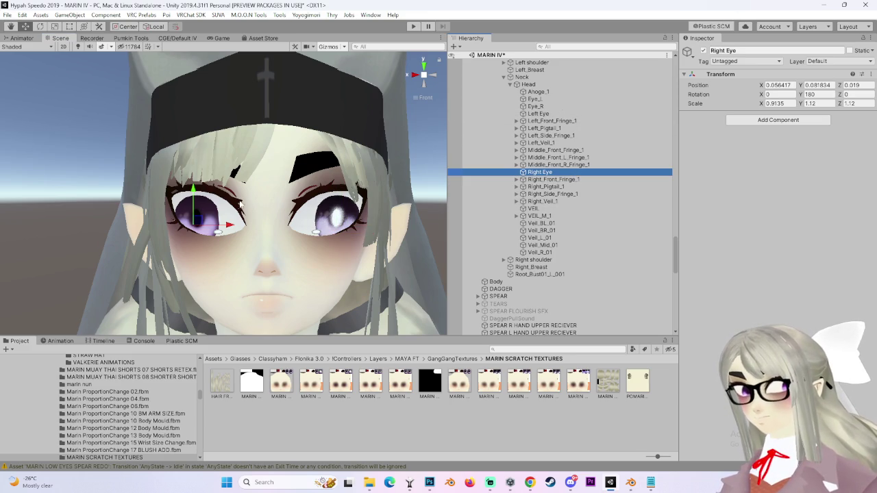
{"action": "mouse_move", "coordinate": [232, 226]}
{"action": "left_mouse_down"}
{"action": "mouse_move", "coordinate": [245, 229]}
{"action": "mouse_move", "coordinate": [235, 228]}
{"action": "left_mouse_up"}
{"action": "key", "text": "ctrl+z"}
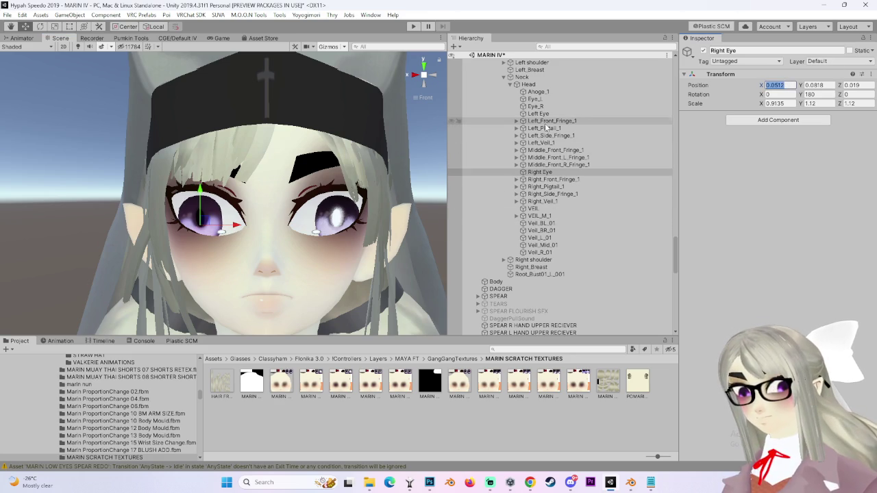
Set the Left Eye's Position X to -0.0512.
{"action": "left_click", "coordinate": [541, 114]}
{"action": "left_click", "coordinate": [780, 85]}
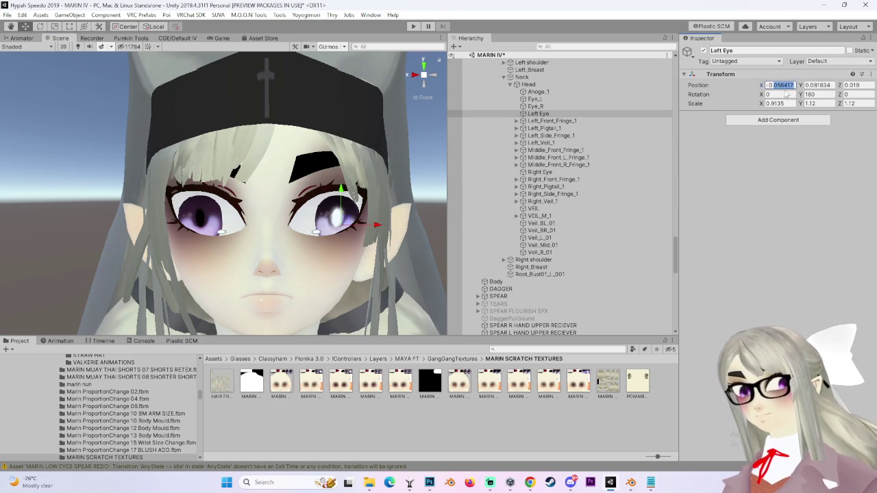
{"action": "type", "text": "0.0512"}
{"action": "key", "text": "ctrl+z"}
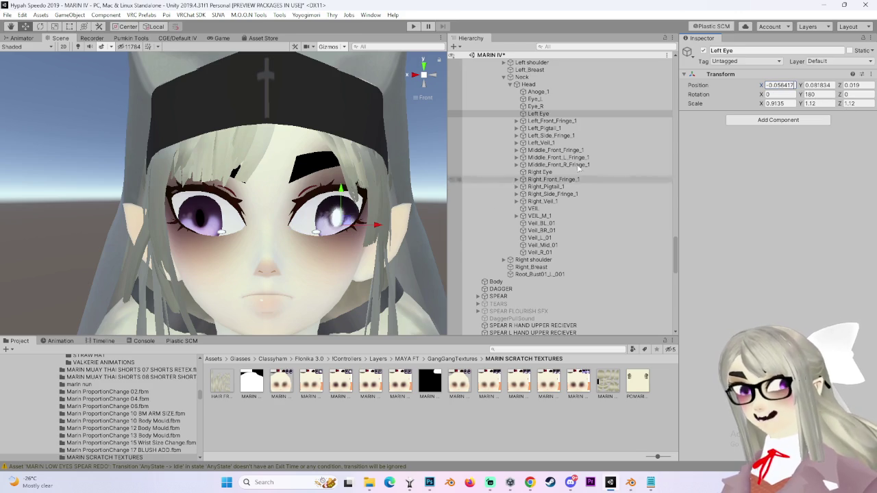
{"action": "key", "text": "ctrl+y"}
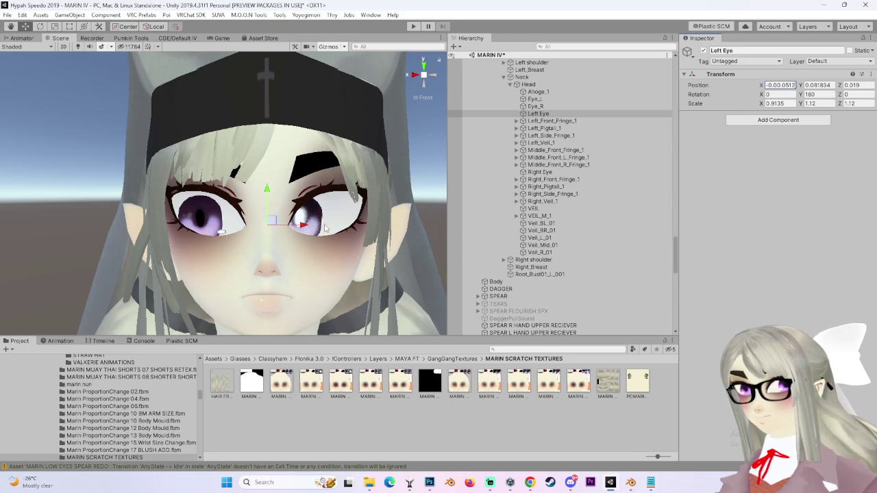
{"action": "key", "text": "ctrl+z"}
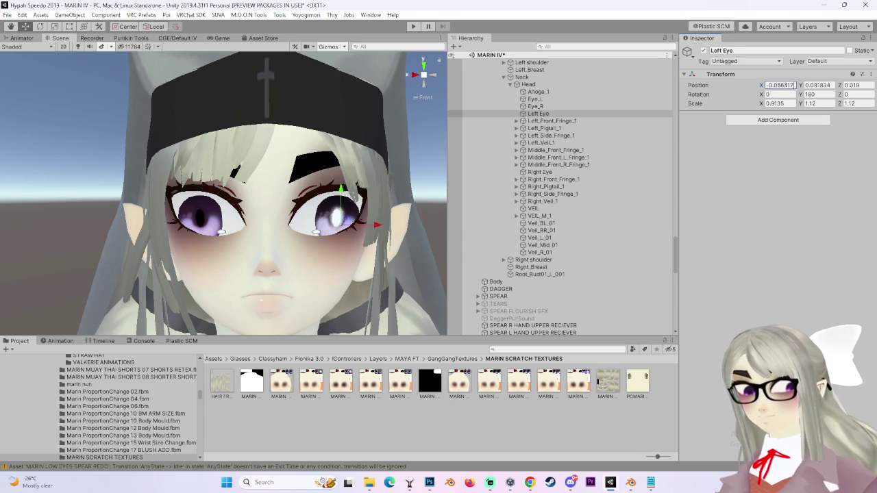
{"action": "key", "text": "ctrl+y"}
{"action": "key", "text": "ctrl+z"}
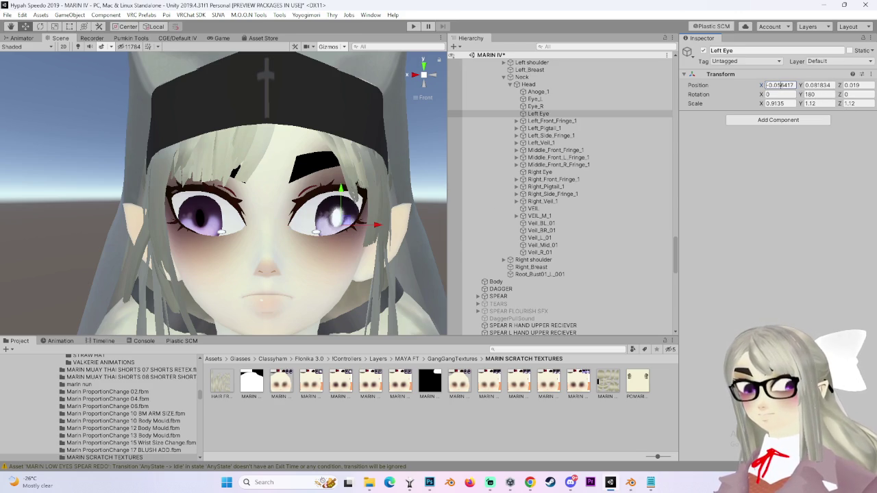
{"action": "key", "text": "ctrl+y"}
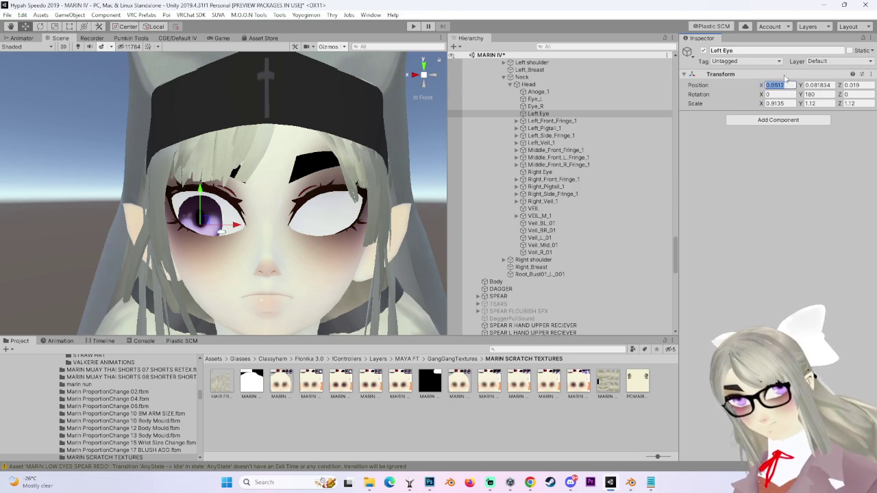
{"action": "left_click", "coordinate": [772, 85]}
{"action": "type", "text": "-"}
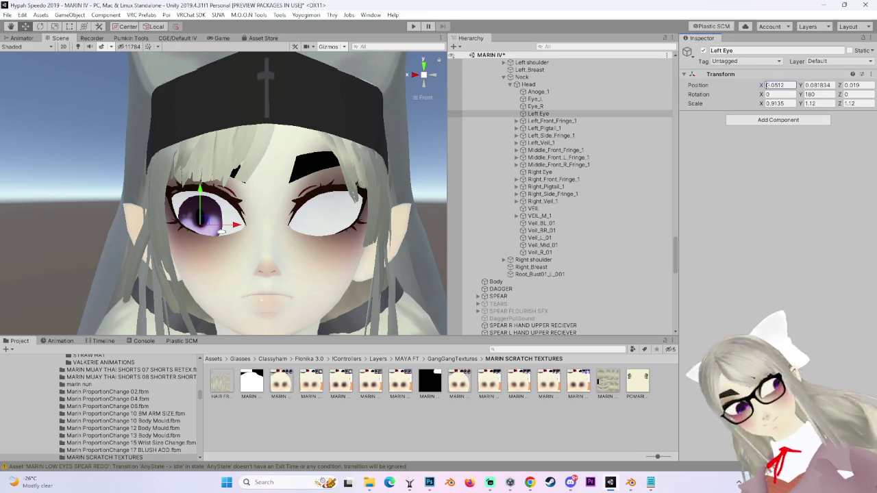
{"action": "key", "text": "Return"}
Zoom out and frame the avatars' faces side by side from the front.
{"action": "scroll", "coordinate": [396, 257], "scroll_direction": "up", "scroll_amount": 2}
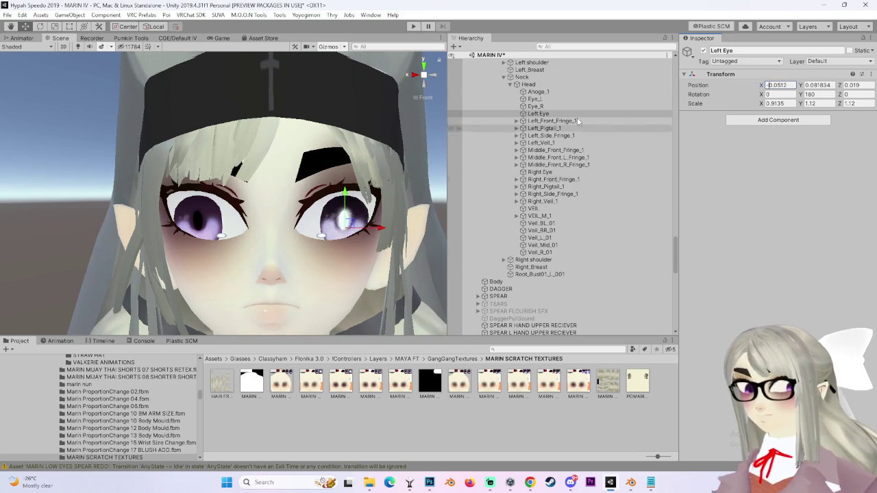
{"action": "left_click", "coordinate": [540, 172]}
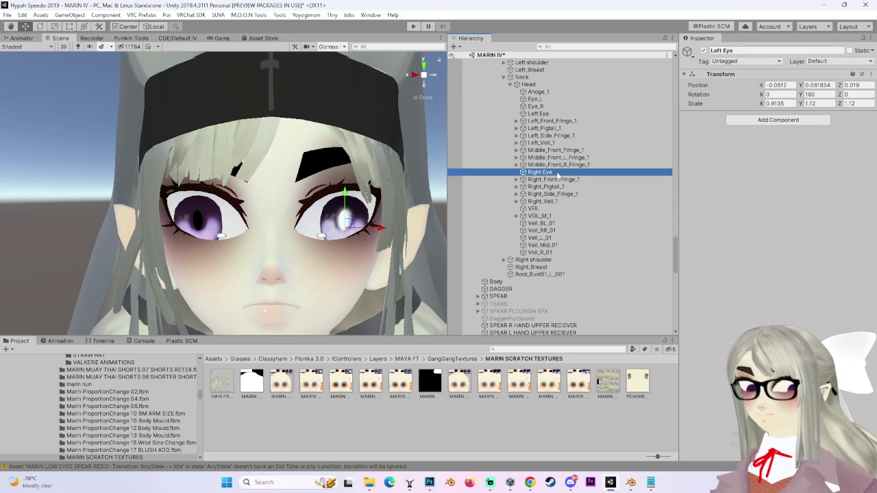
{"action": "left_click", "coordinate": [539, 113], "text": "ctrl"}
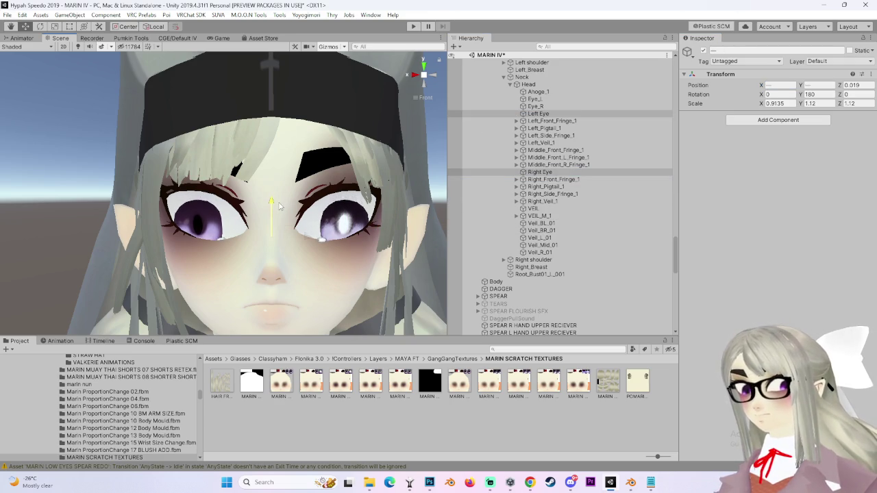
{"action": "left_click_drag", "start_coordinate": [278, 204], "coordinate": [355, 151]}
{"action": "left_click", "coordinate": [360, 161]}
{"action": "mouse_move", "coordinate": [367, 189]}
{"action": "left_mouse_down"}
{"action": "mouse_move", "coordinate": [364, 169]}
{"action": "mouse_move", "coordinate": [324, 209]}
{"action": "mouse_move", "coordinate": [268, 216]}
{"action": "left_mouse_up"}
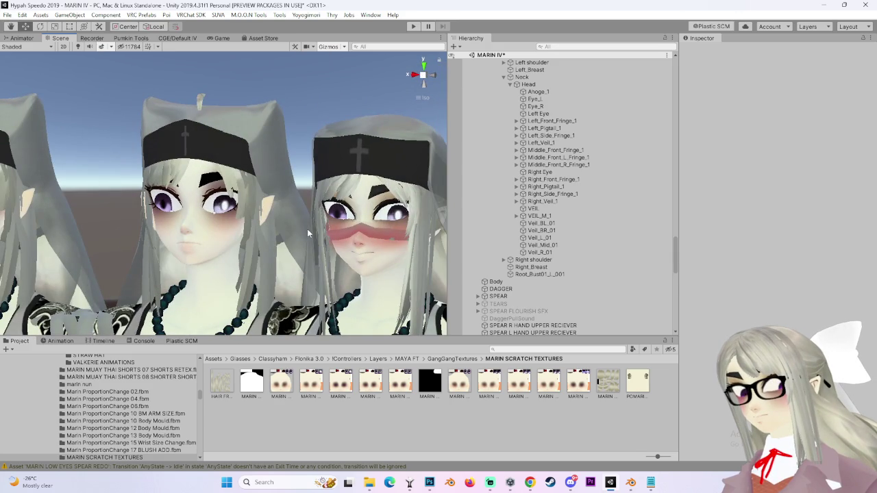
{"action": "mouse_move", "coordinate": [311, 237]}
{"action": "left_mouse_down"}
{"action": "mouse_move", "coordinate": [286, 215]}
{"action": "mouse_move", "coordinate": [307, 197]}
{"action": "mouse_move", "coordinate": [307, 86]}
{"action": "left_mouse_up"}
{"action": "left_click", "coordinate": [430, 78]}
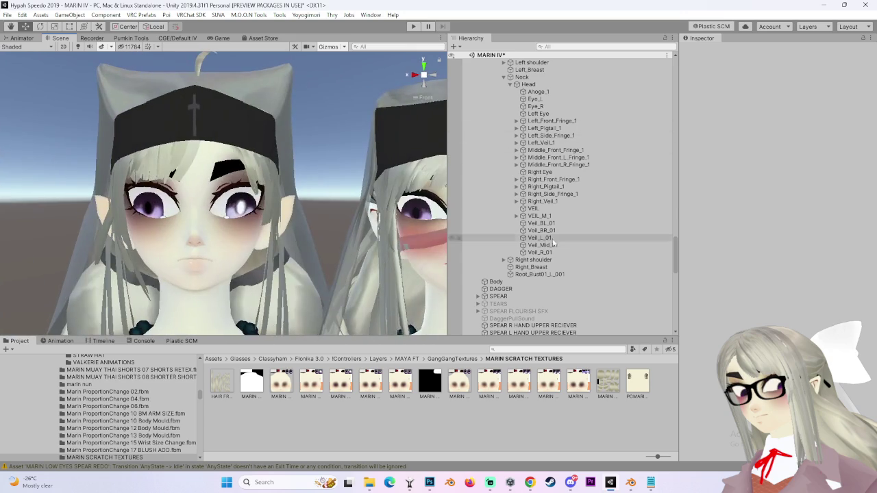
Give the Right Eye a Scale X of 1, then select the Left Eye.
{"action": "left_click", "coordinate": [548, 172]}
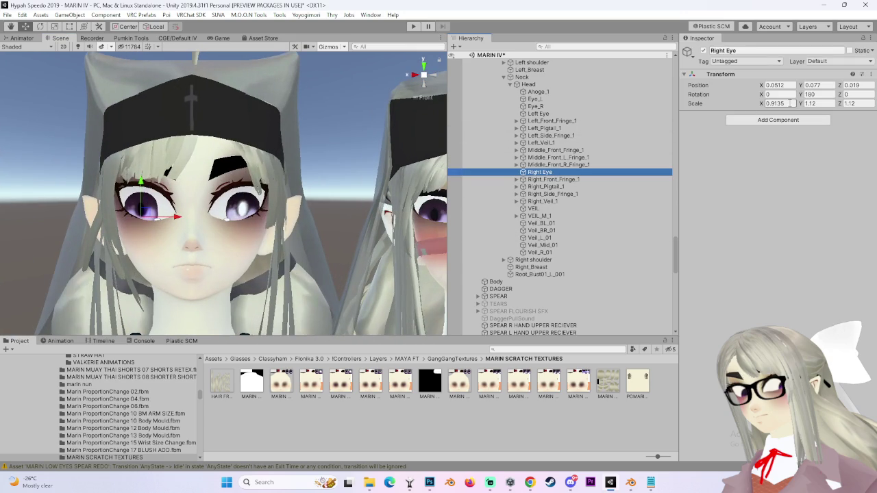
{"action": "left_click", "coordinate": [781, 104]}
{"action": "type", "text": "1"}
{"action": "scroll", "coordinate": [154, 233], "scroll_direction": "up", "scroll_amount": 1}
{"action": "scroll", "coordinate": [560, 161], "scroll_direction": "up", "scroll_amount": 3}
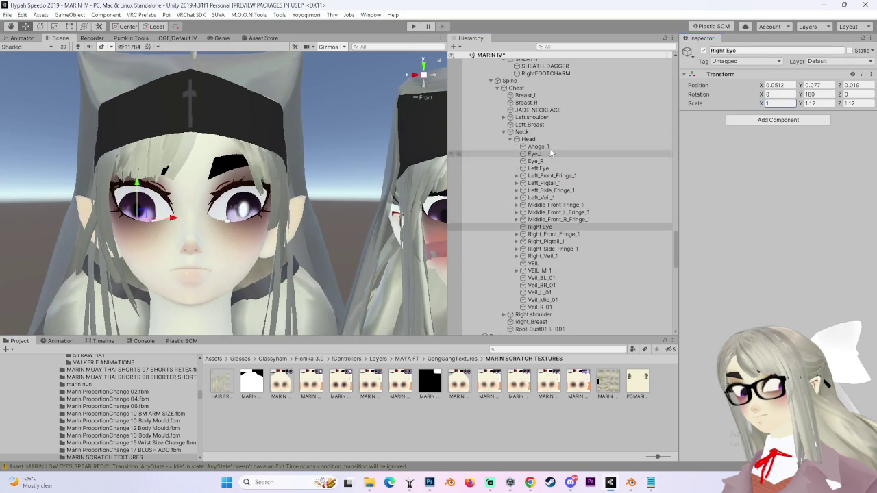
{"action": "left_click", "coordinate": [542, 168]}
View the avatars from the front and select the Body mesh to compare faces.
{"action": "mouse_move", "coordinate": [384, 220]}
{"action": "left_mouse_down"}
{"action": "mouse_move", "coordinate": [327, 242]}
{"action": "mouse_move", "coordinate": [324, 120]}
{"action": "mouse_move", "coordinate": [266, 155]}
{"action": "left_mouse_up"}
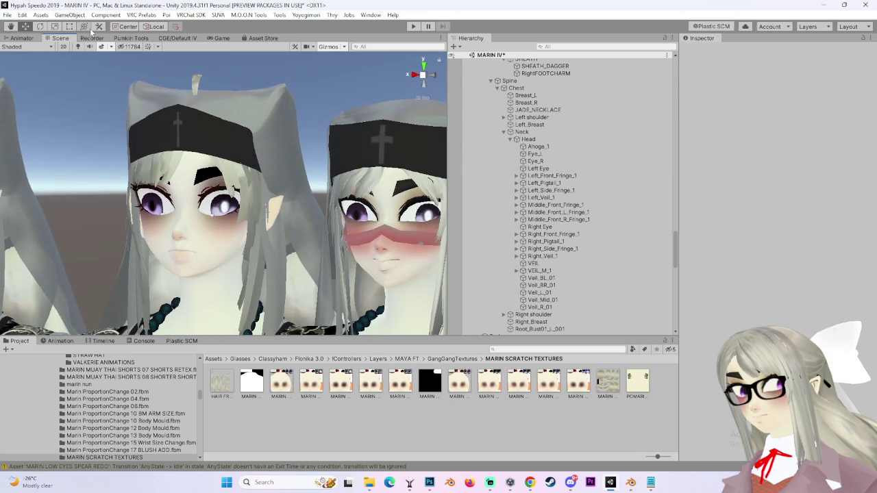
{"action": "scroll", "coordinate": [224, 241], "scroll_direction": "up", "scroll_amount": 5}
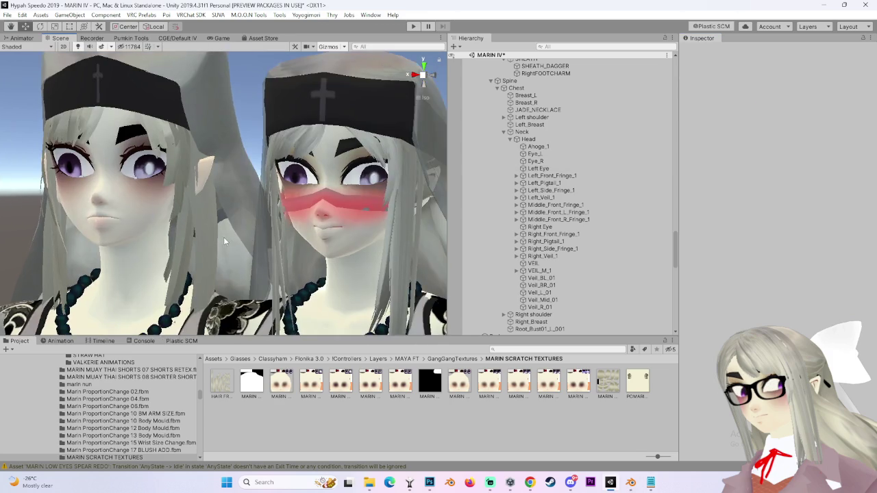
{"action": "left_click_drag", "start_coordinate": [224, 240], "coordinate": [303, 242]}
{"action": "left_click", "coordinate": [429, 82]}
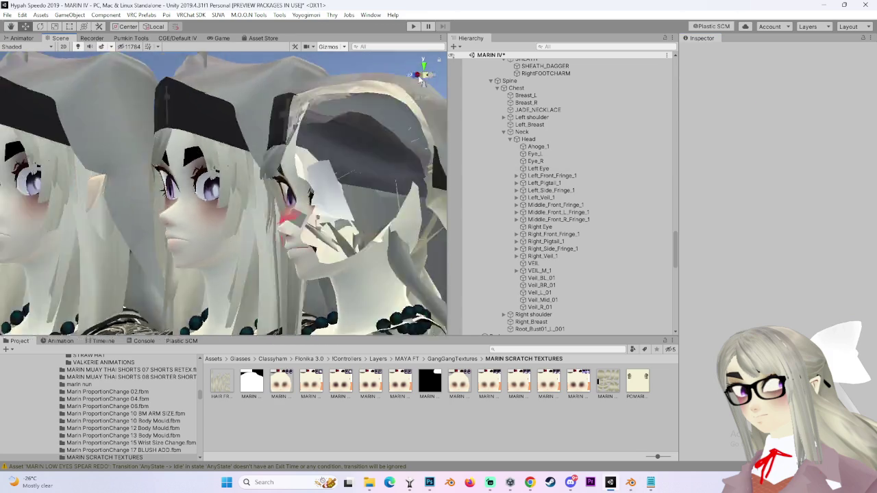
{"action": "left_click", "coordinate": [238, 62]}
{"action": "mouse_move", "coordinate": [219, 113]}
{"action": "left_mouse_down"}
{"action": "mouse_move", "coordinate": [401, 183]}
{"action": "mouse_move", "coordinate": [288, 203]}
{"action": "left_mouse_up"}
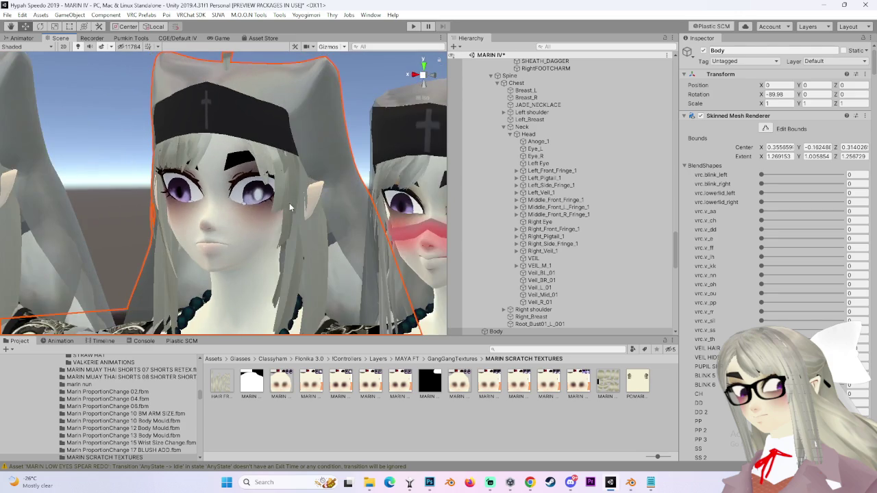
Return to the front view and select the Body mesh, scrolling to its blendshapes.
{"action": "mouse_move", "coordinate": [351, 230]}
{"action": "left_mouse_down"}
{"action": "mouse_move", "coordinate": [366, 244]}
{"action": "mouse_move", "coordinate": [273, 249]}
{"action": "mouse_move", "coordinate": [316, 161]}
{"action": "left_mouse_up"}
{"action": "left_click", "coordinate": [317, 160]}
{"action": "scroll", "coordinate": [286, 198], "scroll_direction": "up", "scroll_amount": 4}
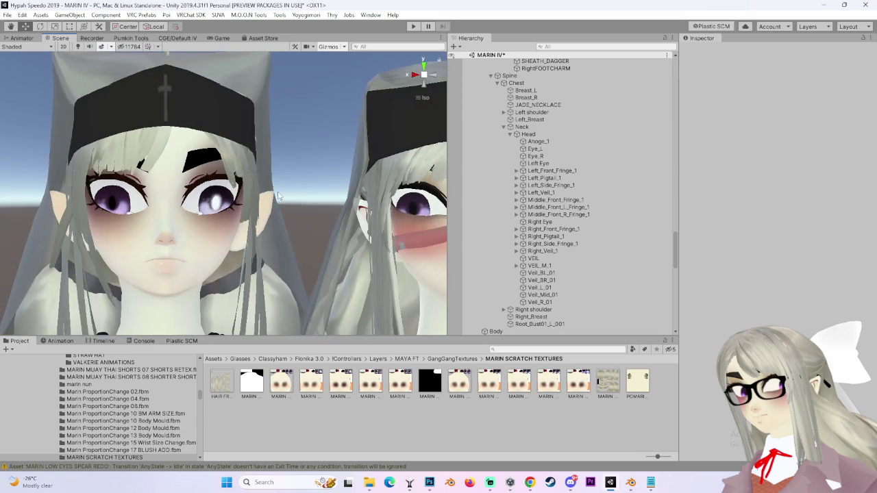
{"action": "left_click", "coordinate": [431, 79]}
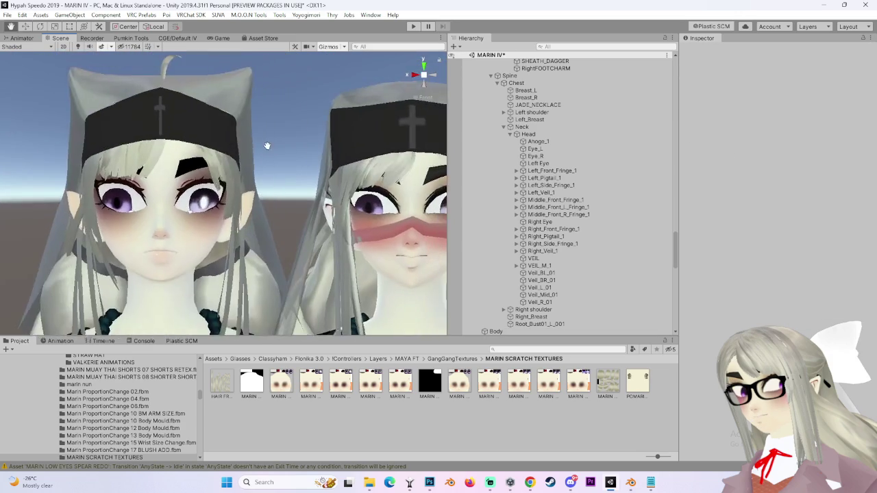
{"action": "left_click", "coordinate": [195, 142]}
{"action": "scroll", "coordinate": [784, 311], "scroll_direction": "down", "scroll_amount": 6}
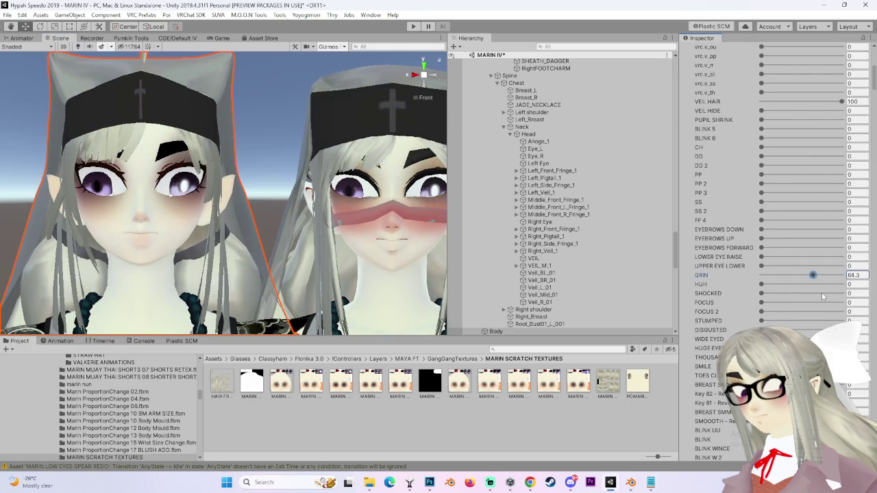
Set GRIN to 71.7 and LOWER EYE RAISE to 38.1, briefly previewing HUH.
{"action": "left_click_drag", "start_coordinate": [830, 275], "coordinate": [819, 274]}
{"action": "mouse_move", "coordinate": [762, 258]}
{"action": "left_mouse_down"}
{"action": "mouse_move", "coordinate": [799, 264]}
{"action": "mouse_move", "coordinate": [685, 269]}
{"action": "left_mouse_up"}
{"action": "left_click_drag", "start_coordinate": [798, 268], "coordinate": [775, 272]}
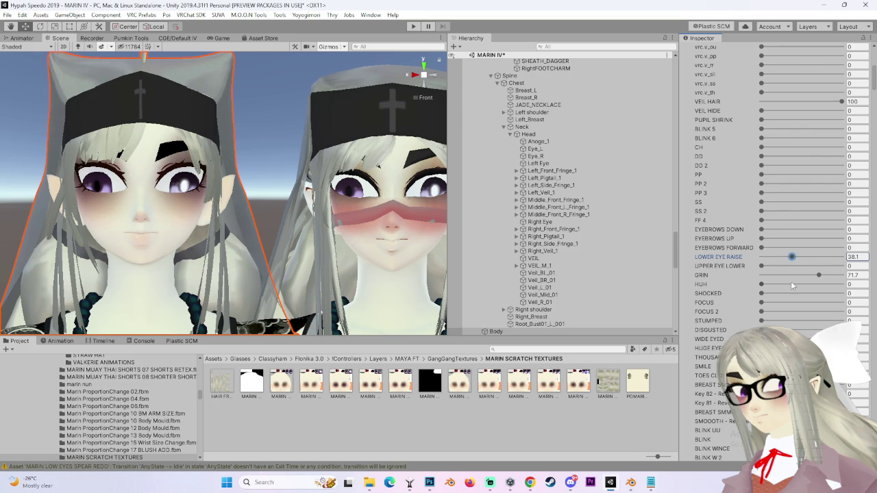
{"action": "mouse_move", "coordinate": [764, 286]}
{"action": "left_mouse_down"}
{"action": "mouse_move", "coordinate": [791, 286]}
{"action": "mouse_move", "coordinate": [761, 285]}
{"action": "left_mouse_up"}
{"action": "mouse_move", "coordinate": [291, 226]}
{"action": "left_mouse_down"}
{"action": "mouse_move", "coordinate": [233, 200]}
{"action": "mouse_move", "coordinate": [314, 211]}
{"action": "mouse_move", "coordinate": [290, 210]}
{"action": "left_mouse_up"}
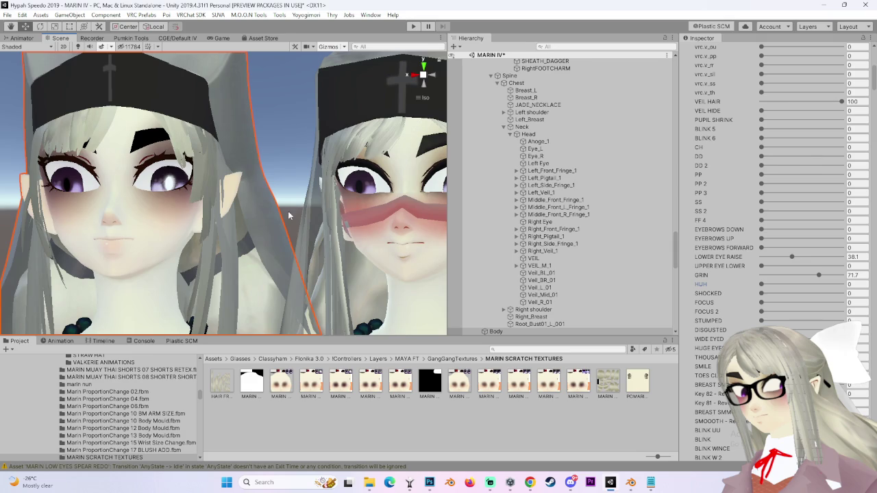
{"action": "scroll", "coordinate": [289, 215], "scroll_direction": "down", "scroll_amount": 2}
{"action": "left_click", "coordinate": [435, 76]}
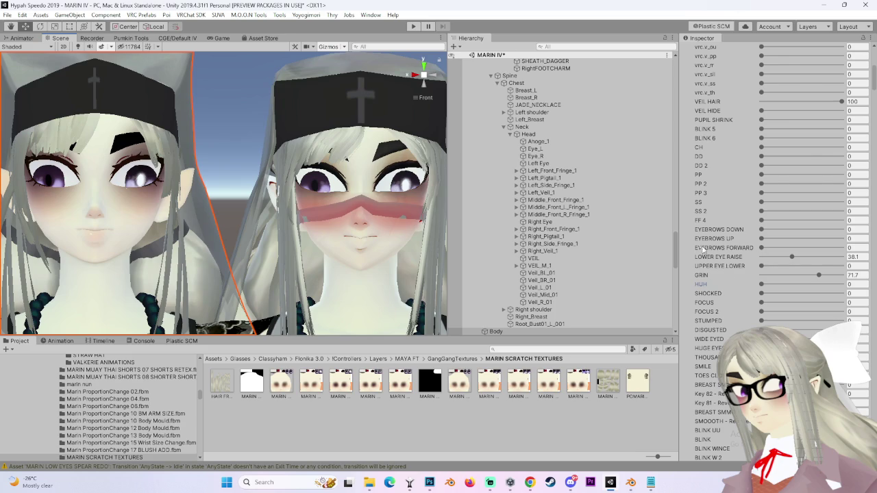
Try UPPER EYE LOWER, SHOCKED, HUGE EYES and WIDE EYED, leaving Wide Eyed at 0.
{"action": "mouse_move", "coordinate": [761, 266]}
{"action": "left_mouse_down"}
{"action": "mouse_move", "coordinate": [795, 266]}
{"action": "mouse_move", "coordinate": [786, 266]}
{"action": "left_mouse_up"}
{"action": "mouse_move", "coordinate": [762, 293]}
{"action": "left_mouse_down"}
{"action": "mouse_move", "coordinate": [784, 296]}
{"action": "mouse_move", "coordinate": [705, 302]}
{"action": "left_mouse_up"}
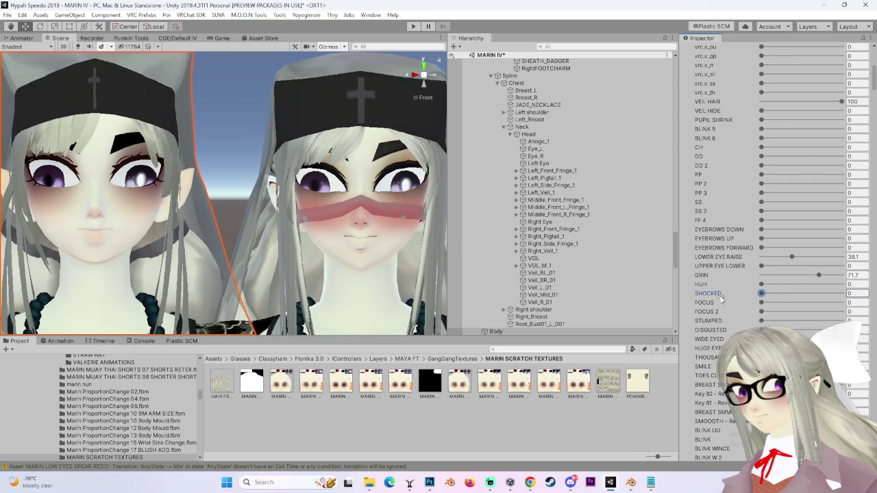
{"action": "scroll", "coordinate": [706, 293], "scroll_direction": "down", "scroll_amount": 3}
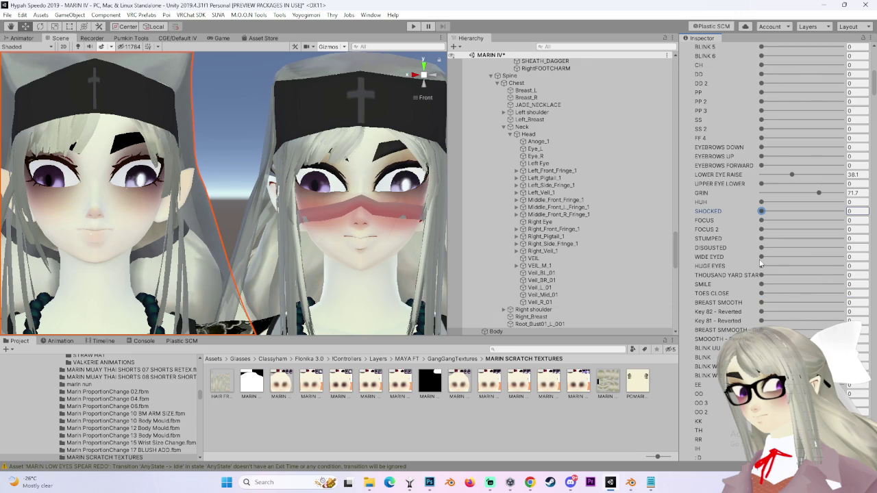
{"action": "mouse_move", "coordinate": [786, 270]}
{"action": "left_mouse_down"}
{"action": "mouse_move", "coordinate": [814, 272]}
{"action": "mouse_move", "coordinate": [711, 273]}
{"action": "left_mouse_up"}
{"action": "mouse_move", "coordinate": [762, 257]}
{"action": "left_mouse_down"}
{"action": "mouse_move", "coordinate": [809, 259]}
{"action": "mouse_move", "coordinate": [698, 274]}
{"action": "left_mouse_up"}
{"action": "left_click_drag", "start_coordinate": [787, 275], "coordinate": [671, 278]}
Select both eye bones, undo an accidental upward nudge, and shift the Left Eye slightly inward along X.
{"action": "left_click", "coordinate": [540, 165]}
{"action": "left_click", "coordinate": [540, 222], "text": "ctrl"}
{"action": "left_click_drag", "start_coordinate": [104, 165], "coordinate": [103, 161]}
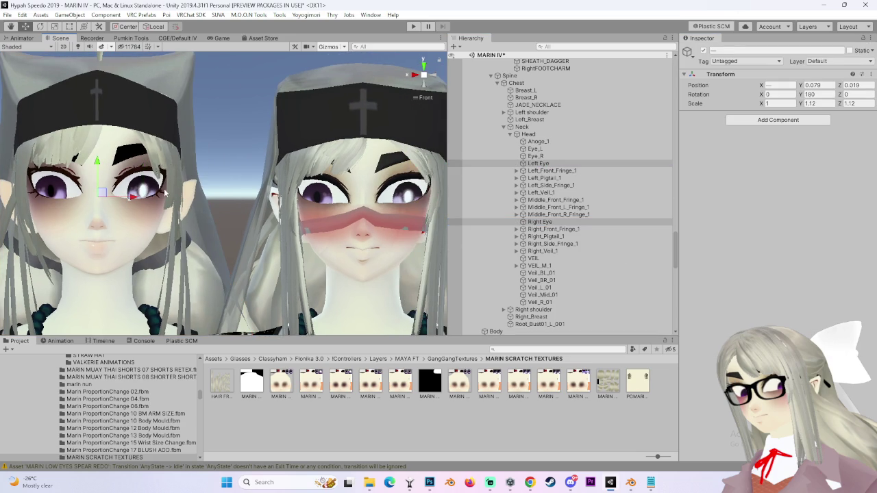
{"action": "key", "text": "ctrl+z"}
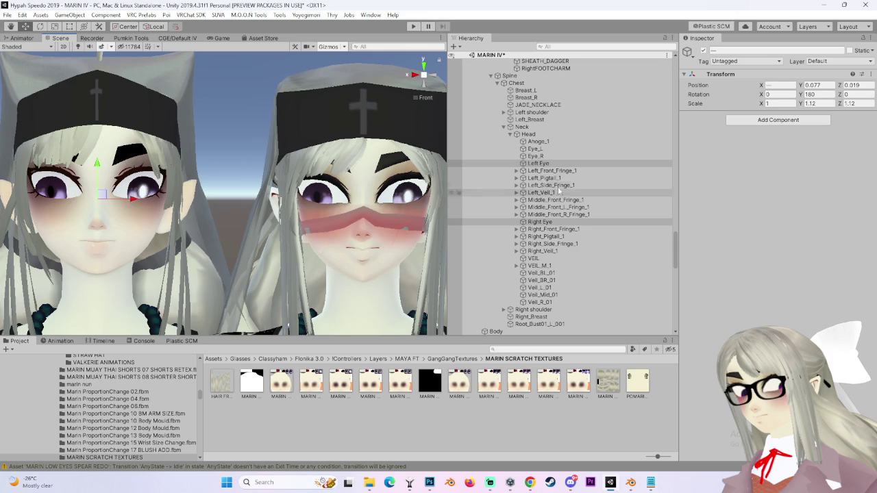
{"action": "left_click", "coordinate": [539, 163]}
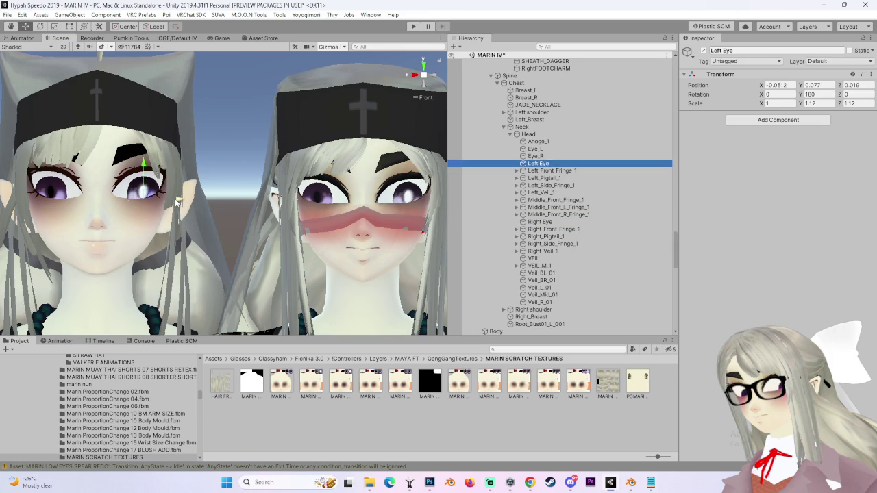
{"action": "left_click_drag", "start_coordinate": [176, 202], "coordinate": [174, 201]}
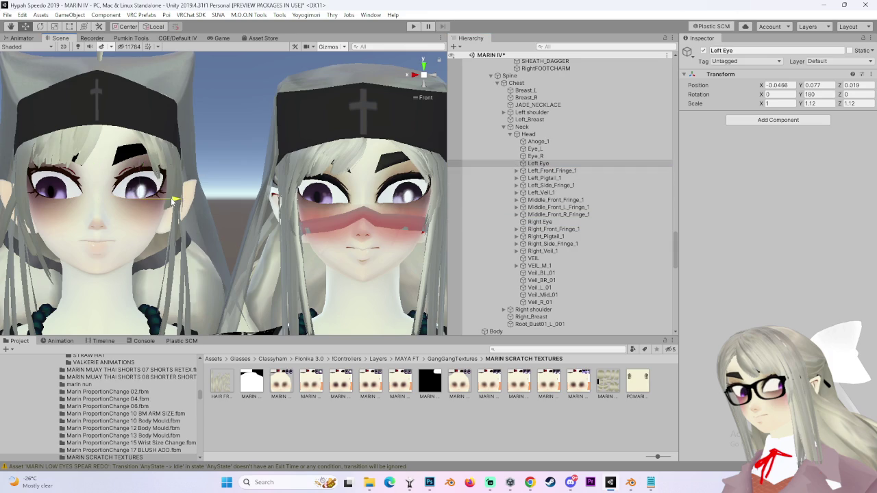
Edit the eyes' Position X so the Right Eye sits at 0.0491, mirroring the Left Eye.
{"action": "left_click", "coordinate": [793, 85]}
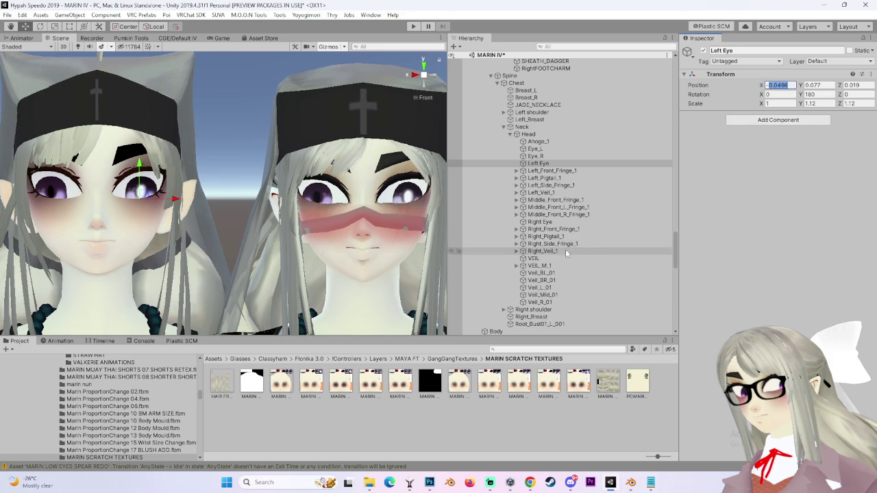
{"action": "left_click", "coordinate": [542, 222]}
{"action": "type", "text": "0.0486"}
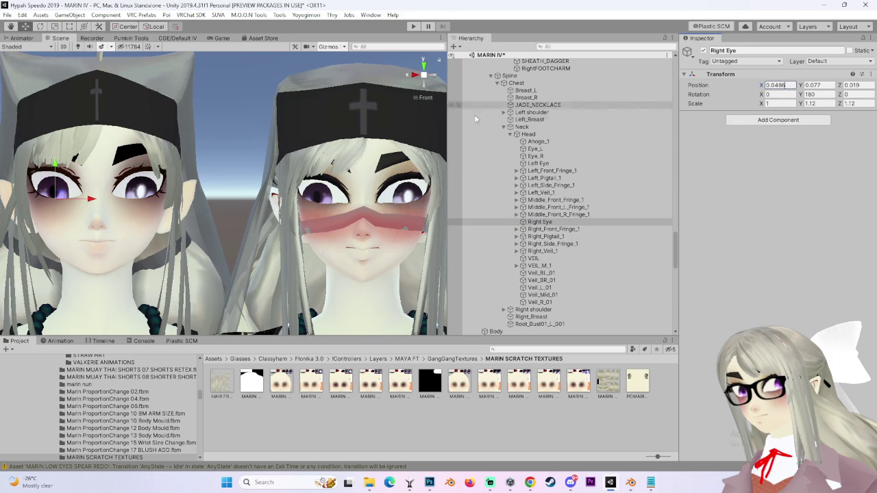
{"action": "key", "text": "Escape"}
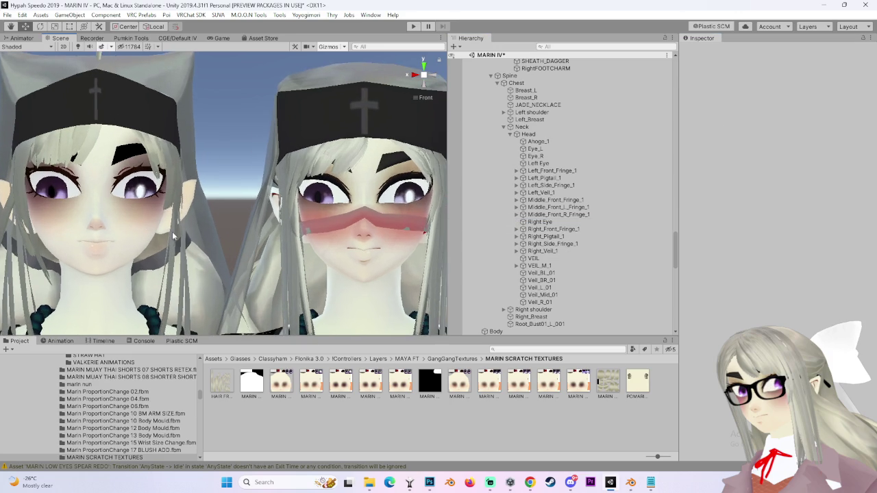
{"action": "key", "text": "ctrl+z"}
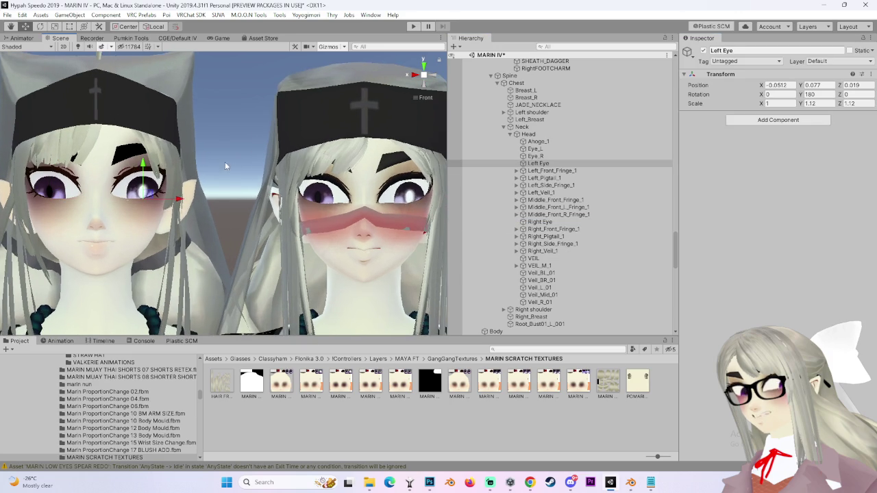
{"action": "scroll", "coordinate": [230, 162], "scroll_direction": "up", "scroll_amount": 3}
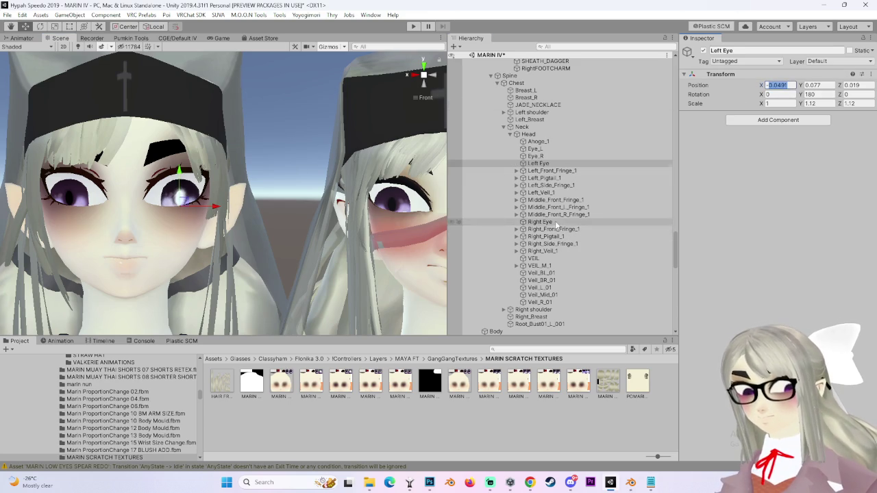
{"action": "left_click", "coordinate": [540, 222]}
{"action": "left_click", "coordinate": [777, 85]}
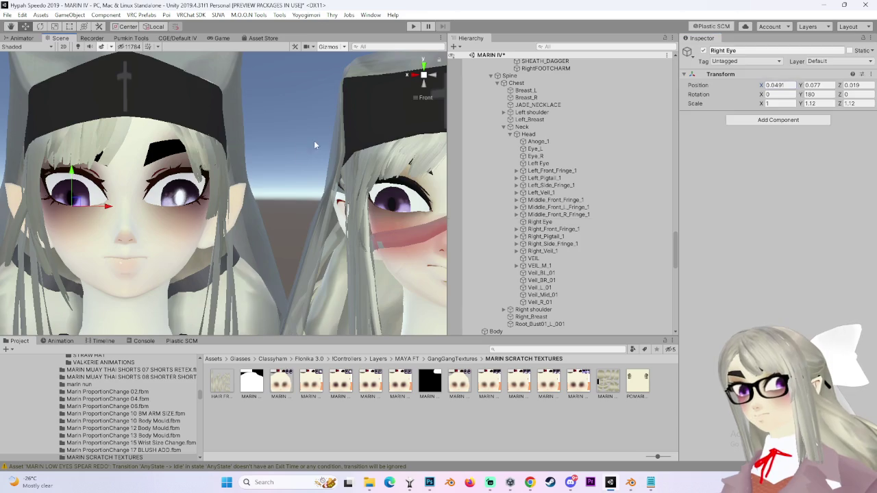
{"action": "left_click", "coordinate": [318, 137]}
{"action": "scroll", "coordinate": [159, 243], "scroll_direction": "down", "scroll_amount": 3}
Frame the MARIN SCRATCH 403 BUTT FACE DELETE (1) avatar head-on beside the other avatars.
{"action": "scroll", "coordinate": [159, 242], "scroll_direction": "up", "scroll_amount": 2}
{"action": "mouse_move", "coordinate": [408, 90]}
{"action": "left_mouse_down"}
{"action": "mouse_move", "coordinate": [211, 206]}
{"action": "mouse_move", "coordinate": [372, 207]}
{"action": "mouse_move", "coordinate": [232, 215]}
{"action": "mouse_move", "coordinate": [274, 182]}
{"action": "mouse_move", "coordinate": [298, 175]}
{"action": "mouse_move", "coordinate": [307, 192]}
{"action": "mouse_move", "coordinate": [296, 187]}
{"action": "mouse_move", "coordinate": [317, 127]}
{"action": "mouse_move", "coordinate": [313, 142]}
{"action": "left_mouse_up"}
{"action": "scroll", "coordinate": [292, 165], "scroll_direction": "up", "scroll_amount": 5}
{"action": "scroll", "coordinate": [307, 192], "scroll_direction": "down", "scroll_amount": 2}
{"action": "scroll", "coordinate": [204, 165], "scroll_direction": "up", "scroll_amount": 3}
{"action": "left_click", "coordinate": [126, 213]}
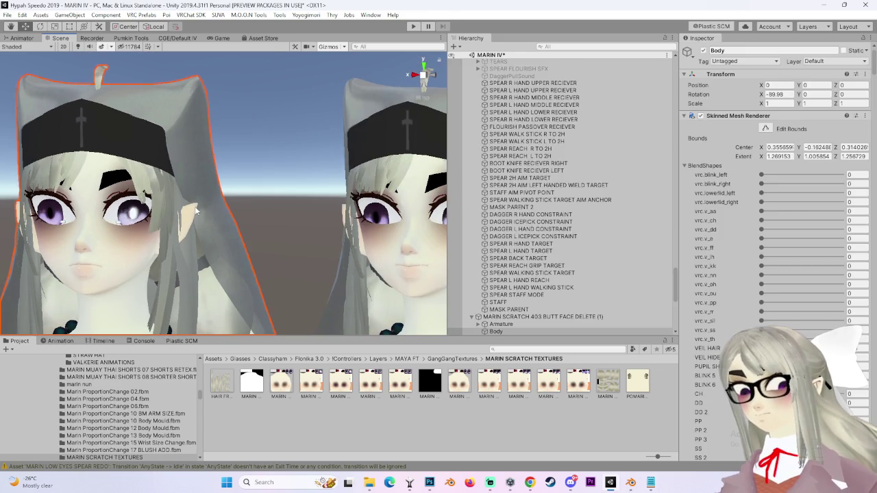
{"action": "double_click", "coordinate": [541, 317]}
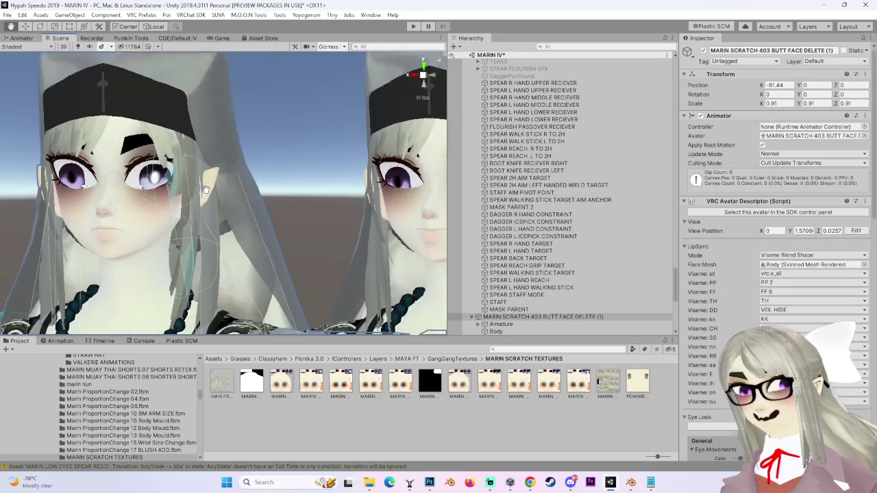
{"action": "scroll", "coordinate": [250, 231], "scroll_direction": "down", "scroll_amount": 1}
{"action": "left_click_drag", "start_coordinate": [249, 230], "coordinate": [308, 229]}
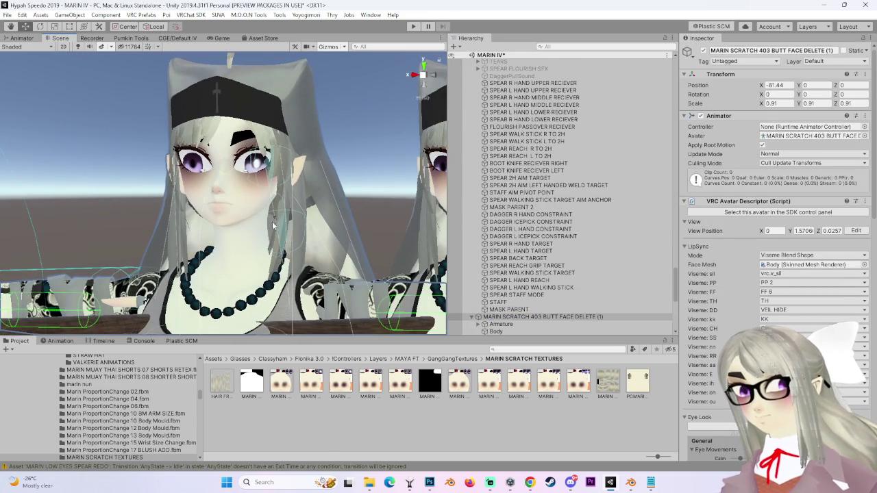
{"action": "scroll", "coordinate": [273, 226], "scroll_direction": "down", "scroll_amount": 5}
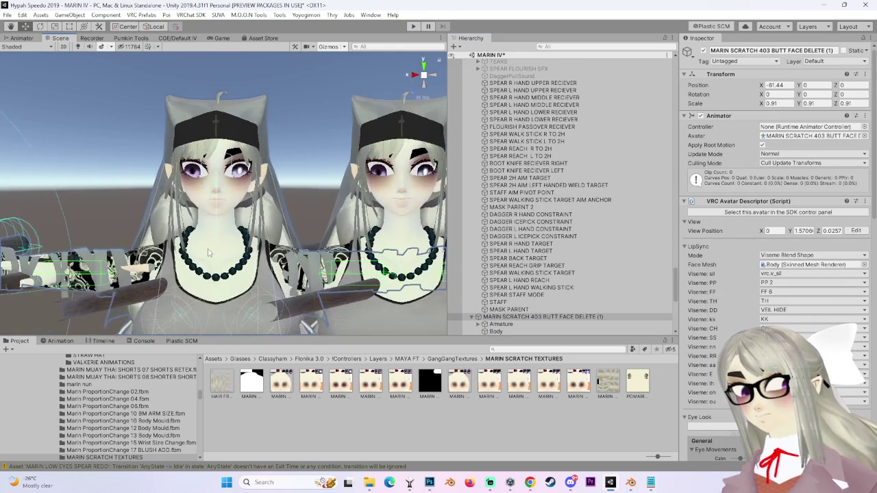
{"action": "mouse_move", "coordinate": [209, 252]}
{"action": "left_mouse_down"}
{"action": "mouse_move", "coordinate": [199, 185]}
{"action": "mouse_move", "coordinate": [158, 61]}
{"action": "left_mouse_up"}
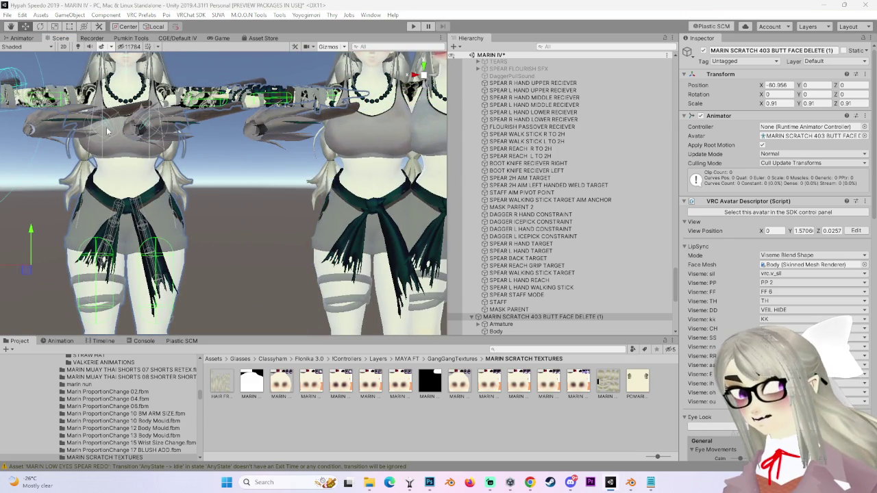
{"action": "scroll", "coordinate": [261, 237], "scroll_direction": "down", "scroll_amount": 2}
Duplicate the (1) avatar copy with Ctrl+D and slide the new copy sideways along X.
{"action": "left_click", "coordinate": [260, 238]}
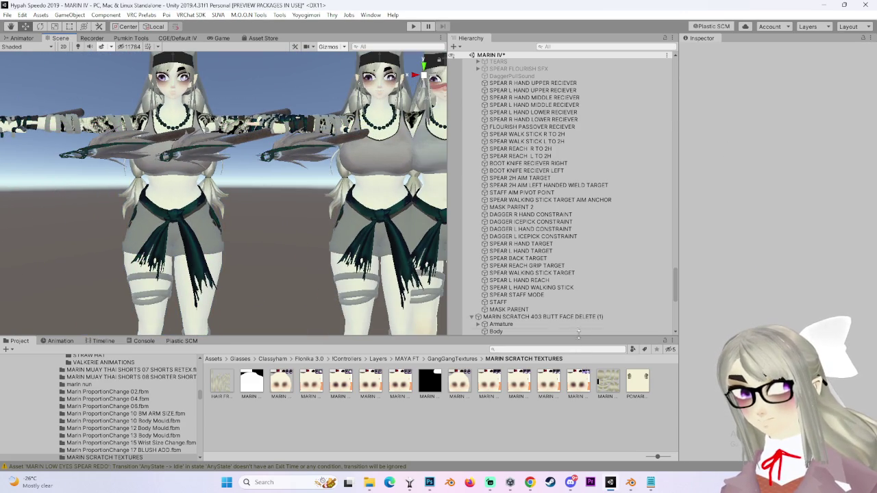
{"action": "left_click", "coordinate": [542, 316]}
{"action": "key", "text": "ctrl+d"}
{"action": "left_click_drag", "start_coordinate": [88, 264], "coordinate": [231, 266]}
{"action": "scroll", "coordinate": [205, 240], "scroll_direction": "up", "scroll_amount": 5}
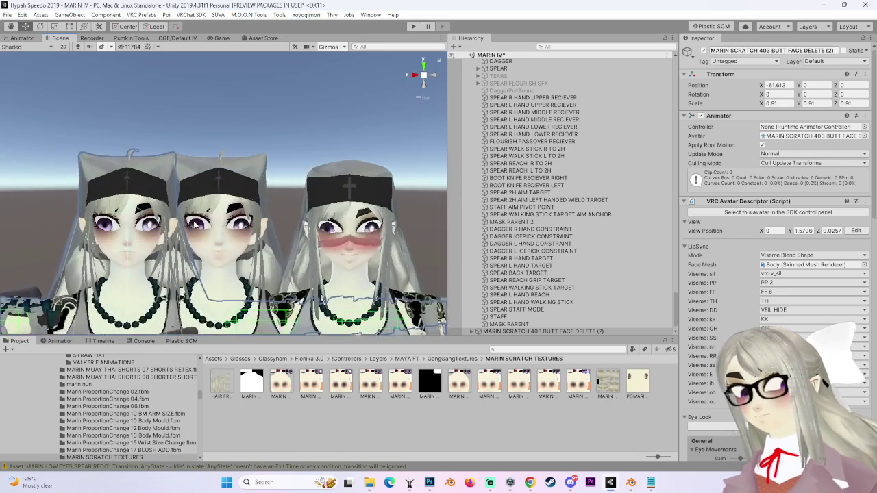
{"action": "scroll", "coordinate": [196, 225], "scroll_direction": "down", "scroll_amount": 2}
Select the new MARIN SCRATCH 403 BUTT FACE DELETE (2) copy's Body mesh.
{"action": "left_click_drag", "start_coordinate": [196, 224], "coordinate": [137, 320]}
{"action": "scroll", "coordinate": [132, 316], "scroll_direction": "up", "scroll_amount": 1}
{"action": "left_click", "coordinate": [471, 331]}
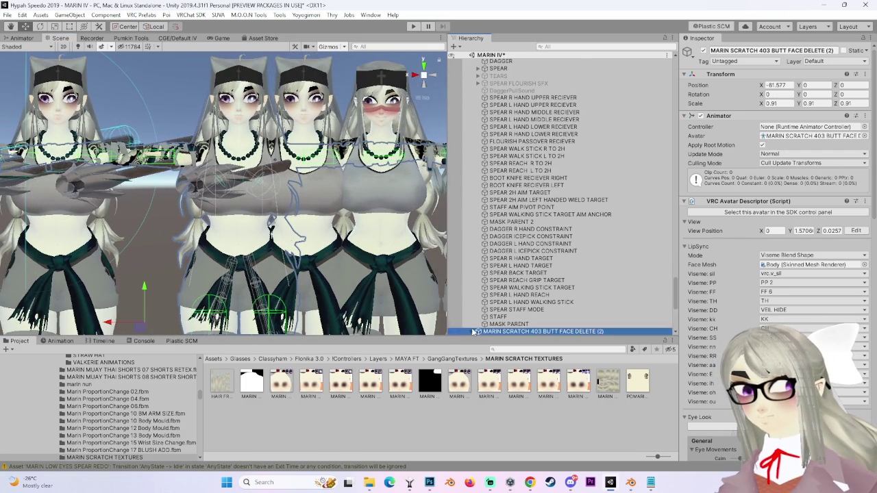
{"action": "left_click", "coordinate": [478, 331]}
{"action": "left_click", "coordinate": [497, 264]}
{"action": "scroll", "coordinate": [723, 316], "scroll_direction": "down", "scroll_amount": 5}
{"action": "scroll", "coordinate": [723, 317], "scroll_direction": "down", "scroll_amount": 10}
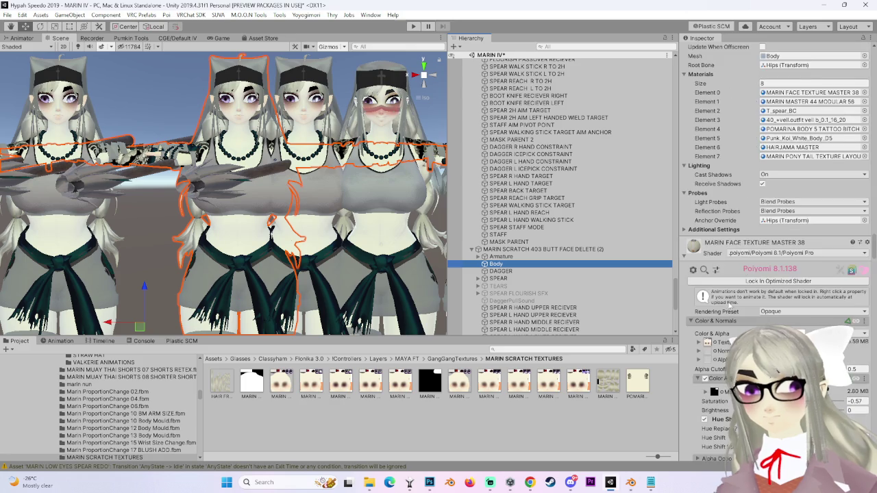
Apply the MARIN FACE TEXTURE MASTER 40 material to the new avatar copy's face.
{"action": "left_click", "coordinate": [867, 242]}
{"action": "left_click", "coordinate": [741, 327]}
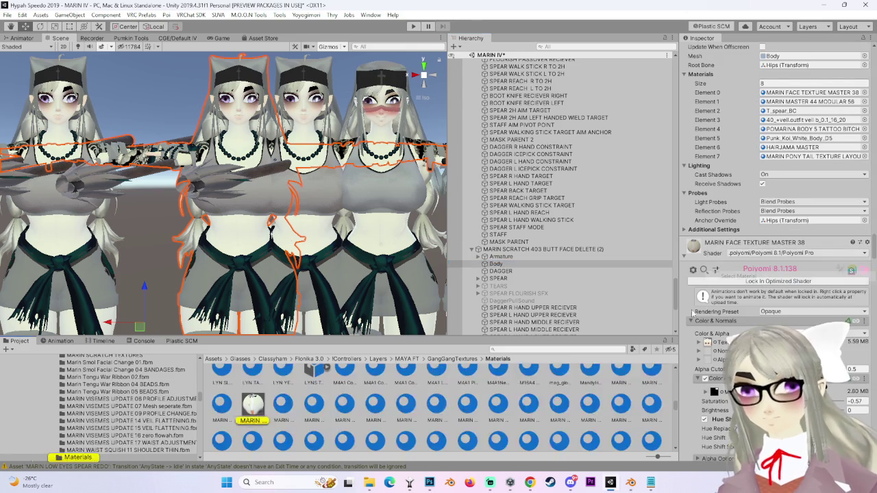
{"action": "left_click", "coordinate": [252, 410]}
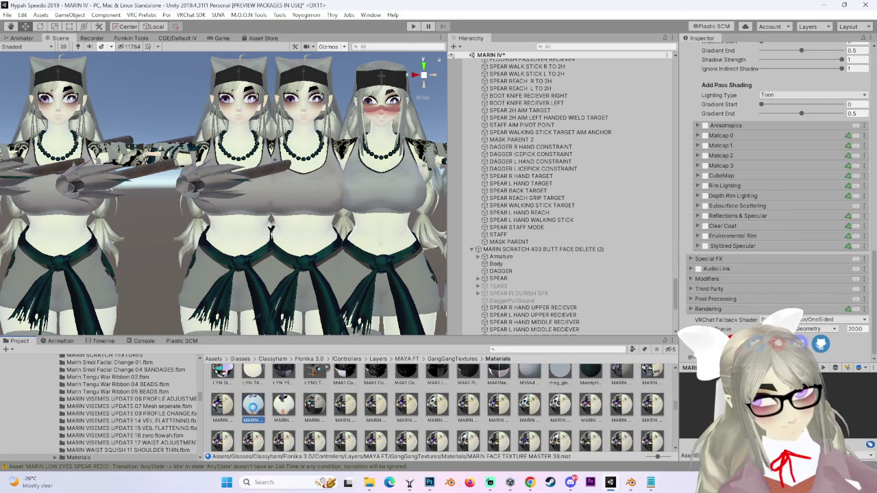
{"action": "left_click", "coordinate": [315, 409]}
{"action": "mouse_move", "coordinate": [314, 410]}
{"action": "left_mouse_down"}
{"action": "mouse_move", "coordinate": [297, 140]}
{"action": "mouse_move", "coordinate": [240, 109]}
{"action": "left_mouse_up"}
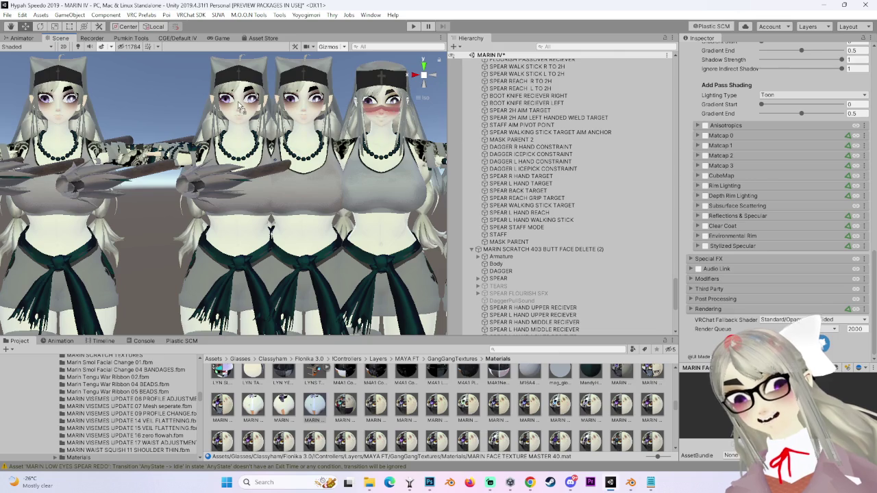
Turn off Color Adjust in the MASTER 40 material's main texture settings, then reselect the Body mesh.
{"action": "scroll", "coordinate": [238, 102], "scroll_direction": "up", "scroll_amount": 5}
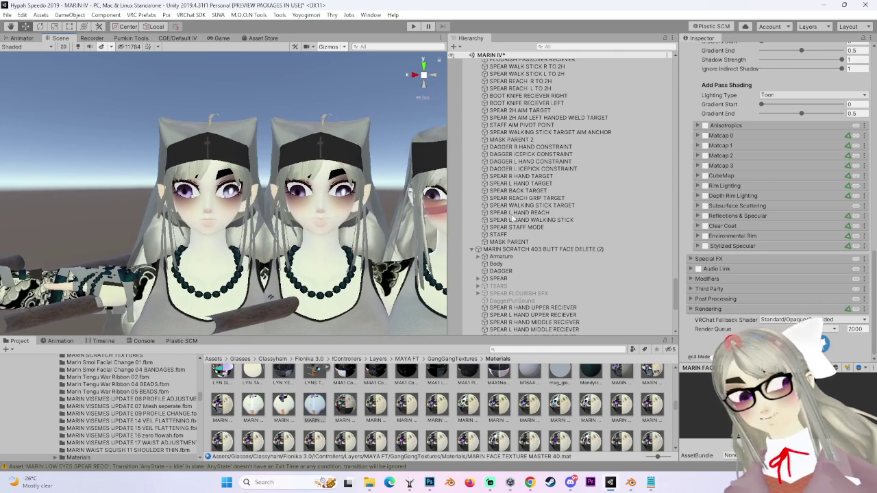
{"action": "scroll", "coordinate": [806, 262], "scroll_direction": "up", "scroll_amount": 5}
{"action": "scroll", "coordinate": [807, 262], "scroll_direction": "up", "scroll_amount": 10}
{"action": "scroll", "coordinate": [771, 259], "scroll_direction": "down", "scroll_amount": 5}
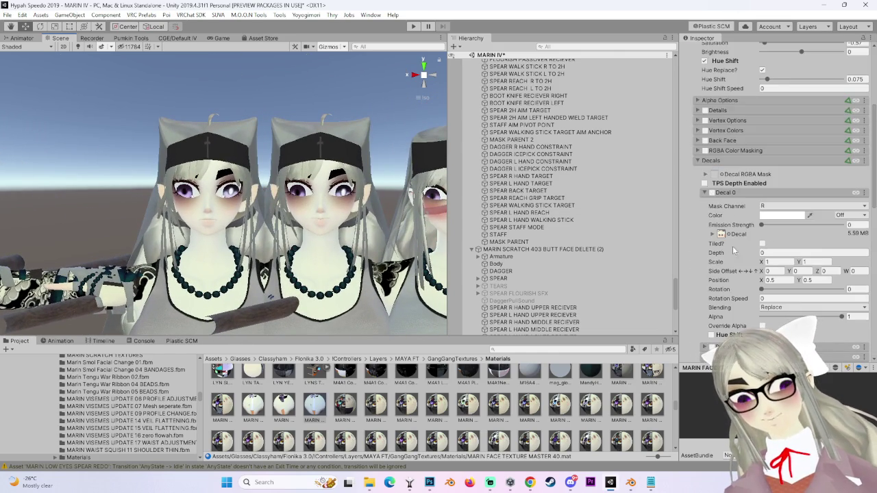
{"action": "scroll", "coordinate": [716, 234], "scroll_direction": "up", "scroll_amount": 5}
{"action": "left_click", "coordinate": [708, 147]}
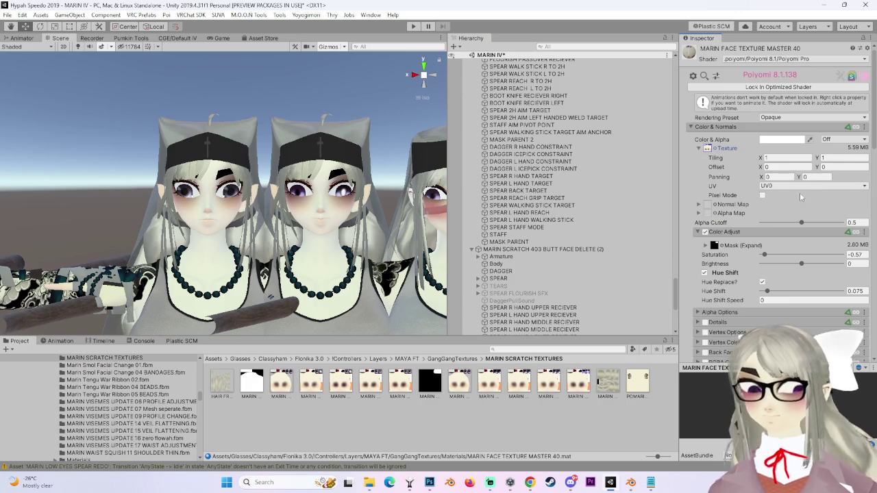
{"action": "left_click", "coordinate": [704, 231]}
{"action": "scroll", "coordinate": [230, 273], "scroll_direction": "up", "scroll_amount": 2}
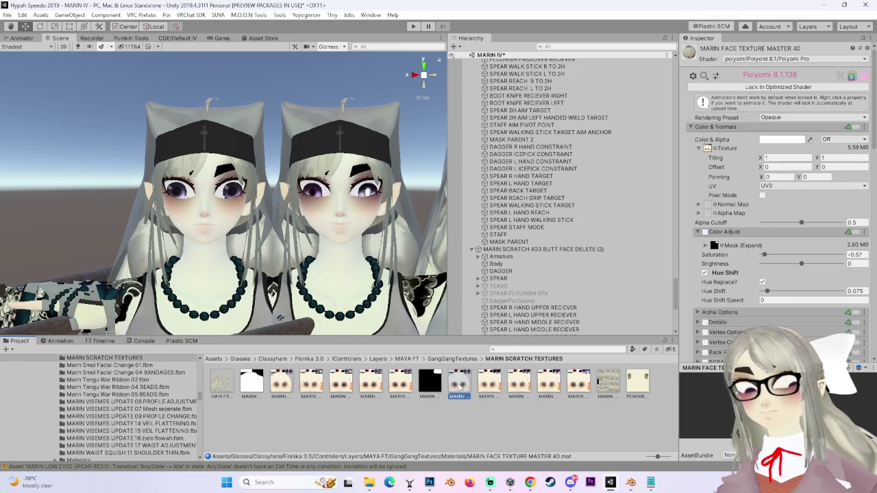
{"action": "scroll", "coordinate": [275, 206], "scroll_direction": "up", "scroll_amount": 1}
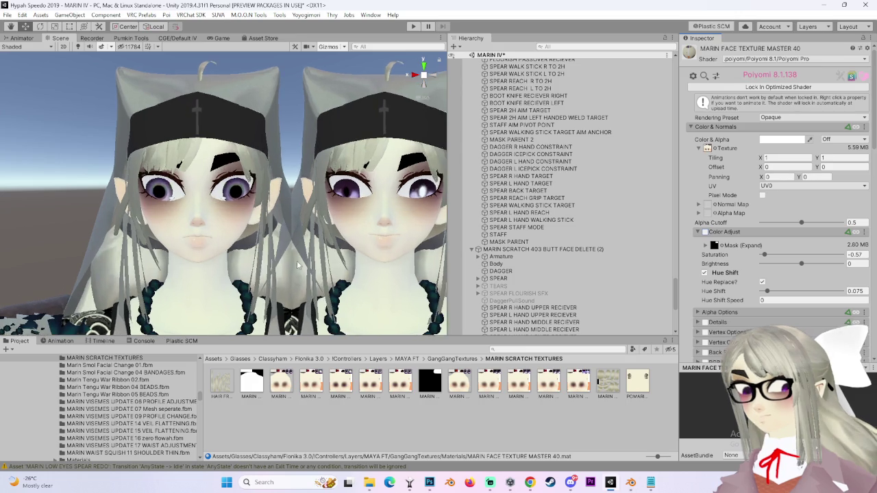
{"action": "scroll", "coordinate": [301, 274], "scroll_direction": "down", "scroll_amount": 2}
{"action": "scroll", "coordinate": [336, 244], "scroll_direction": "up", "scroll_amount": 2}
{"action": "left_click", "coordinate": [336, 244]}
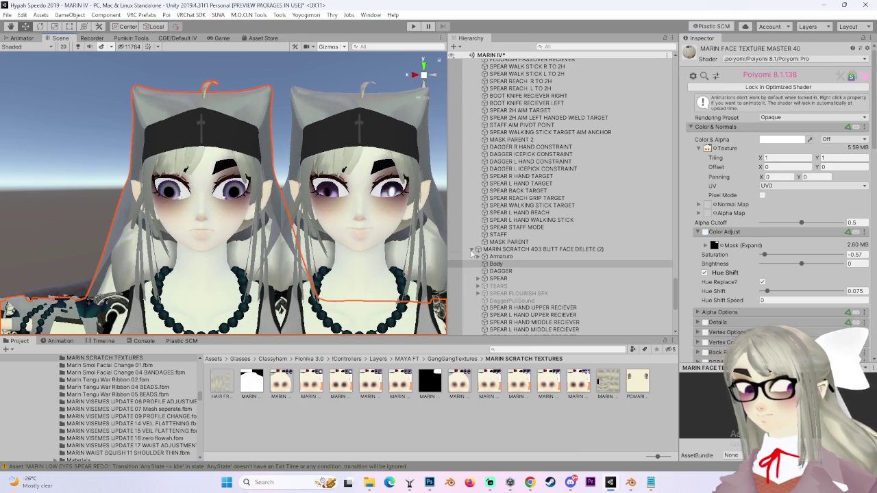
Frame the avatars' faces in the Scene view so they face the camera.
{"action": "scroll", "coordinate": [746, 310], "scroll_direction": "down", "scroll_amount": 5}
{"action": "scroll", "coordinate": [746, 310], "scroll_direction": "down", "scroll_amount": 3}
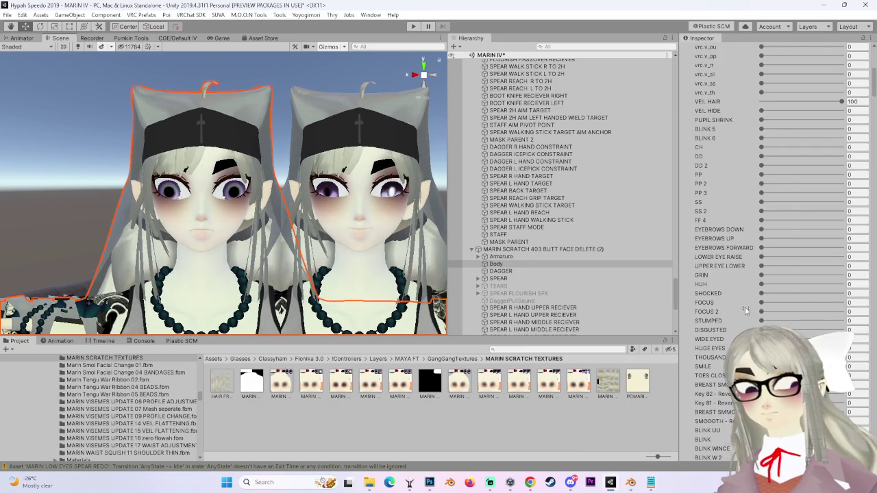
{"action": "mouse_move", "coordinate": [367, 266]}
{"action": "left_mouse_down"}
{"action": "mouse_move", "coordinate": [336, 270]}
{"action": "mouse_move", "coordinate": [396, 263]}
{"action": "left_mouse_up"}
{"action": "scroll", "coordinate": [336, 269], "scroll_direction": "up", "scroll_amount": 1}
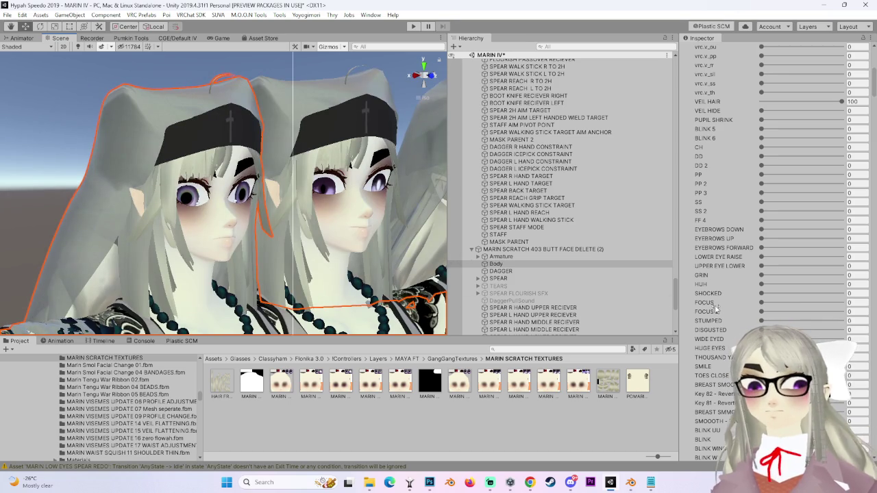
{"action": "left_click_drag", "start_coordinate": [294, 254], "coordinate": [317, 251]}
{"action": "scroll", "coordinate": [316, 255], "scroll_direction": "up", "scroll_amount": 2}
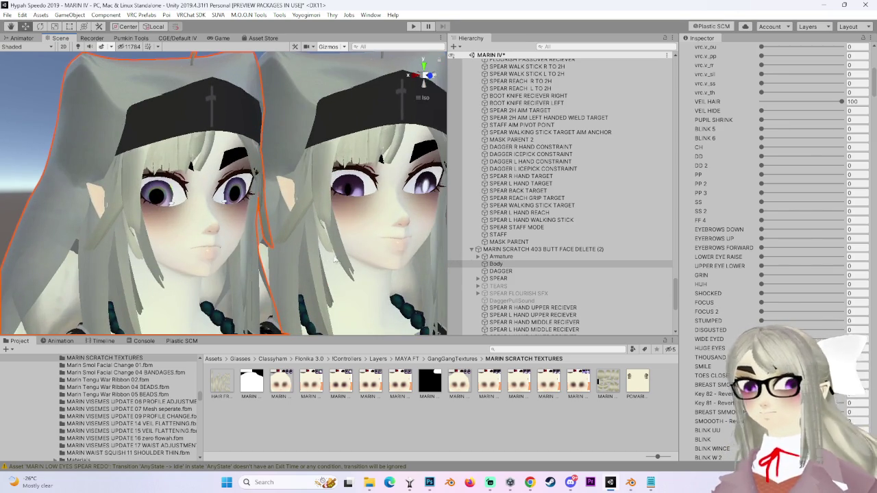
{"action": "scroll", "coordinate": [315, 260], "scroll_direction": "up", "scroll_amount": 2}
{"action": "scroll", "coordinate": [315, 263], "scroll_direction": "down", "scroll_amount": 1}
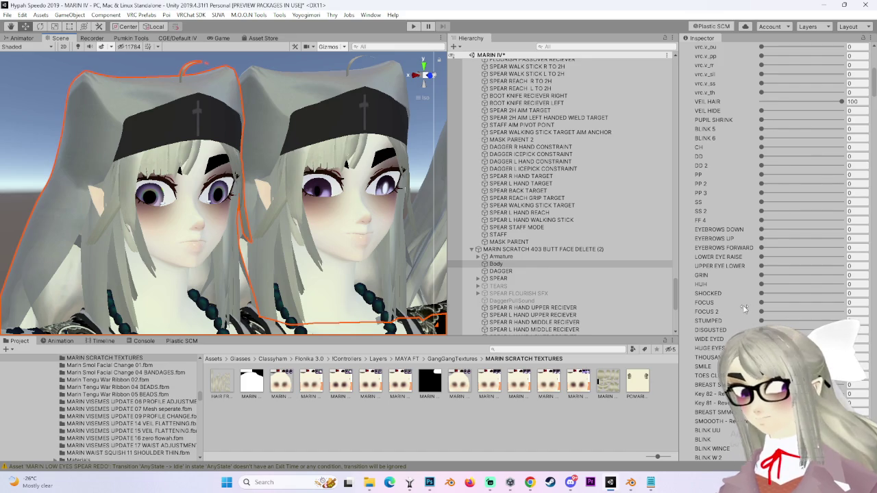
{"action": "left_click_drag", "start_coordinate": [412, 236], "coordinate": [270, 235]}
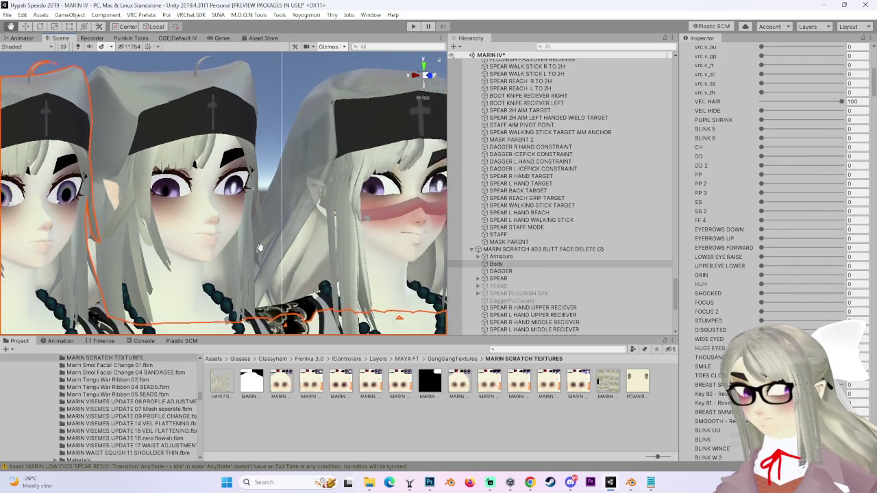
{"action": "key", "text": "f"}
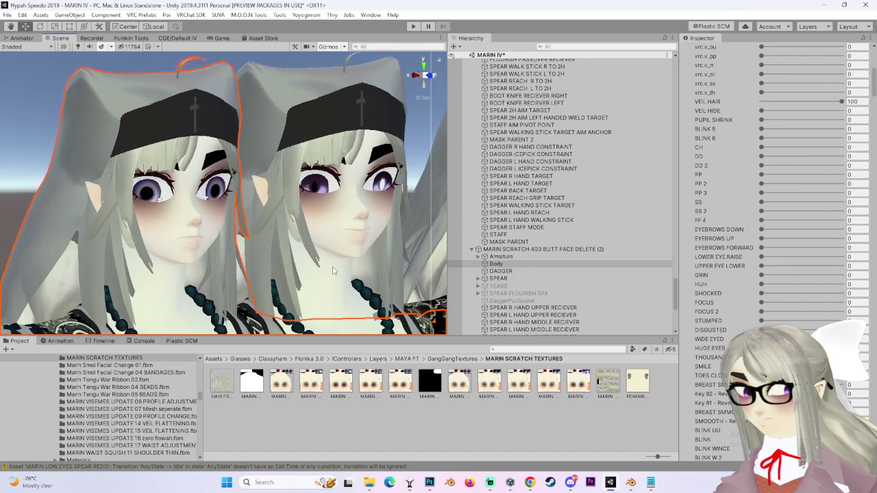
{"action": "mouse_move", "coordinate": [219, 226]}
{"action": "left_mouse_down"}
{"action": "mouse_move", "coordinate": [261, 227]}
{"action": "mouse_move", "coordinate": [203, 215]}
{"action": "mouse_move", "coordinate": [368, 219]}
{"action": "left_mouse_up"}
{"action": "scroll", "coordinate": [372, 233], "scroll_direction": "up", "scroll_amount": 5}
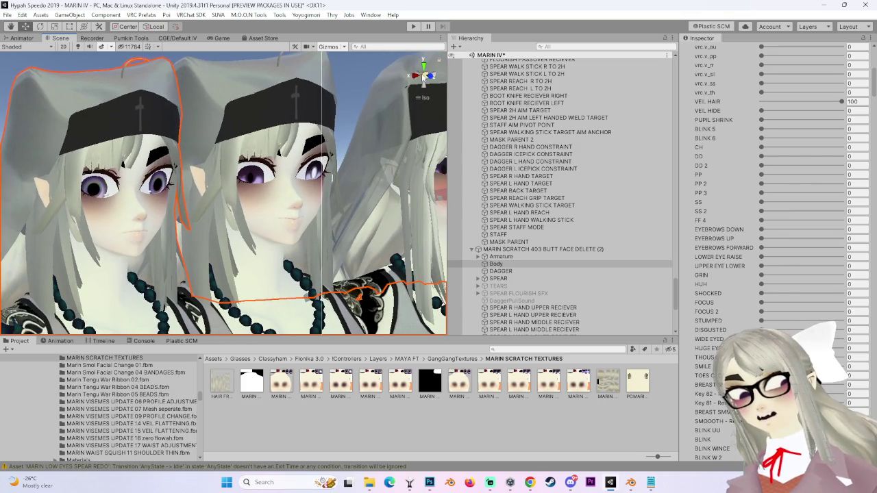
{"action": "left_click_drag", "start_coordinate": [424, 77], "coordinate": [329, 233]}
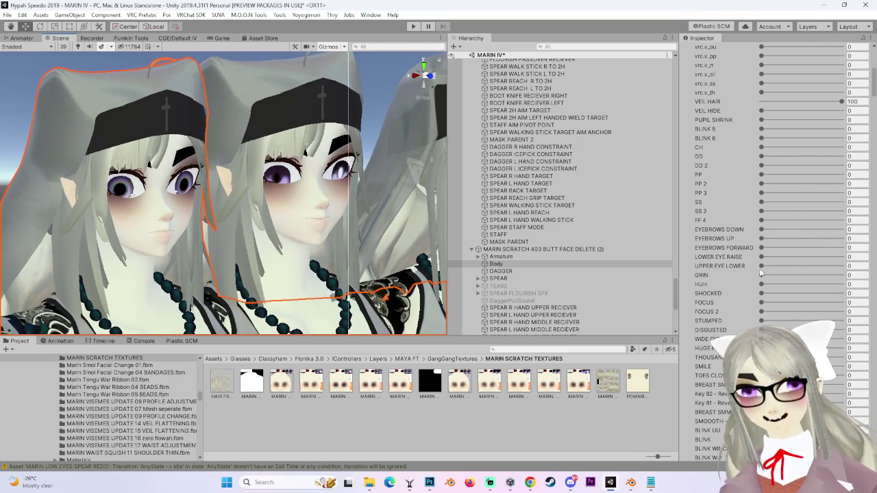
Set the LOWER EYE RAISE blendshape to 42.1 and GRIN to 69.8, then inspect the face.
{"action": "mouse_move", "coordinate": [762, 257]}
{"action": "left_mouse_down"}
{"action": "mouse_move", "coordinate": [797, 256]}
{"action": "mouse_move", "coordinate": [782, 257]}
{"action": "mouse_move", "coordinate": [796, 271]}
{"action": "left_mouse_up"}
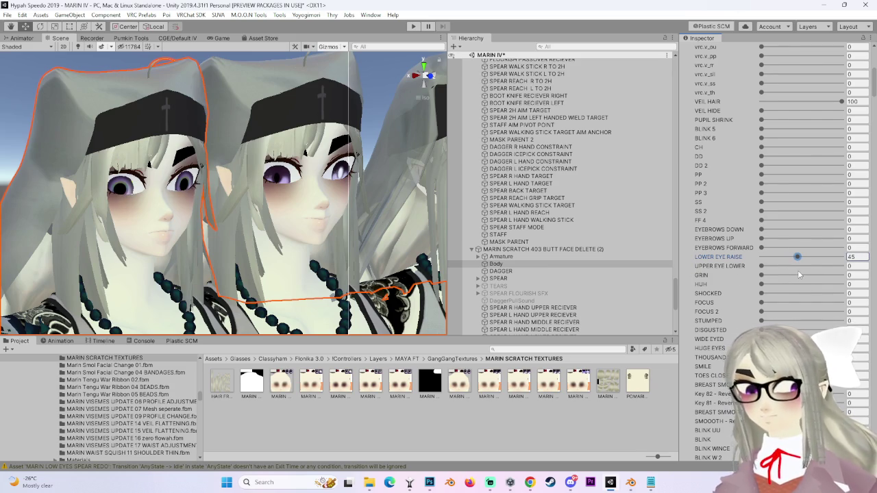
{"action": "left_click_drag", "start_coordinate": [796, 275], "coordinate": [818, 280]}
{"action": "scroll", "coordinate": [313, 241], "scroll_direction": "up", "scroll_amount": 5}
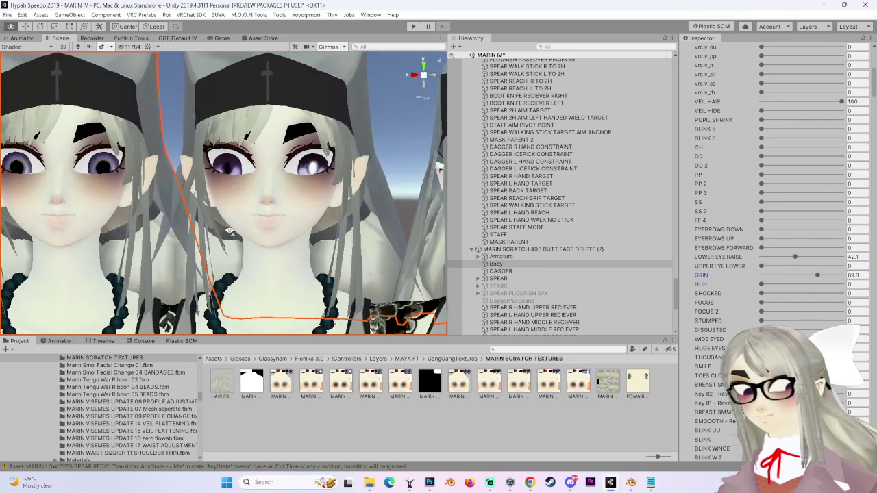
{"action": "mouse_move", "coordinate": [314, 240]}
{"action": "left_mouse_down"}
{"action": "mouse_move", "coordinate": [384, 248]}
{"action": "mouse_move", "coordinate": [378, 232]}
{"action": "mouse_move", "coordinate": [395, 241]}
{"action": "mouse_move", "coordinate": [336, 250]}
{"action": "mouse_move", "coordinate": [359, 238]}
{"action": "mouse_move", "coordinate": [401, 238]}
{"action": "mouse_move", "coordinate": [348, 216]}
{"action": "mouse_move", "coordinate": [409, 213]}
{"action": "left_mouse_up"}
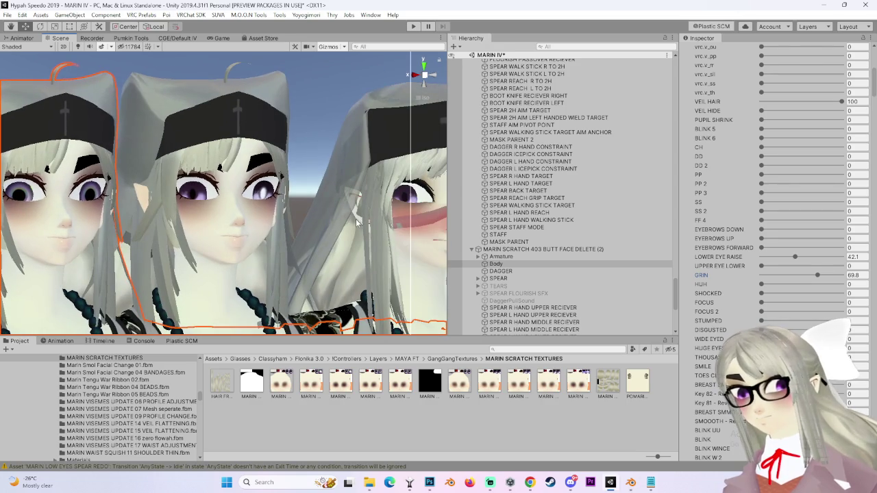
{"action": "scroll", "coordinate": [355, 222], "scroll_direction": "up", "scroll_amount": 5}
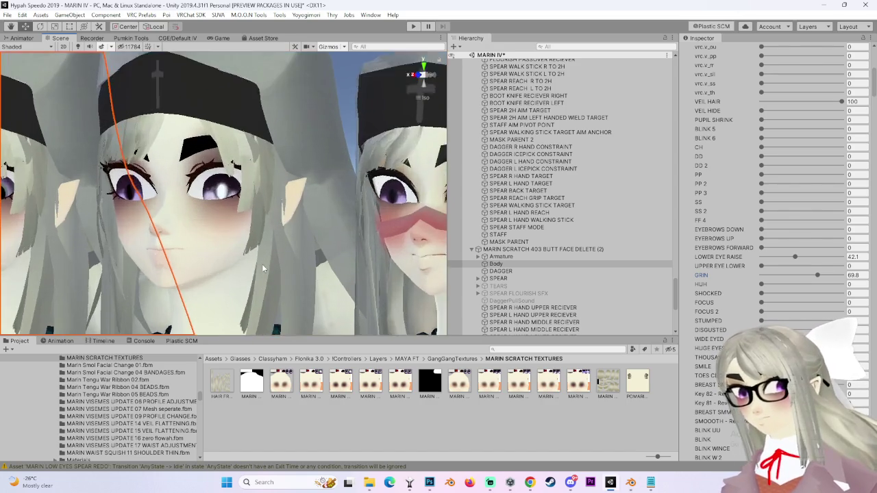
{"action": "left_click", "coordinate": [338, 159]}
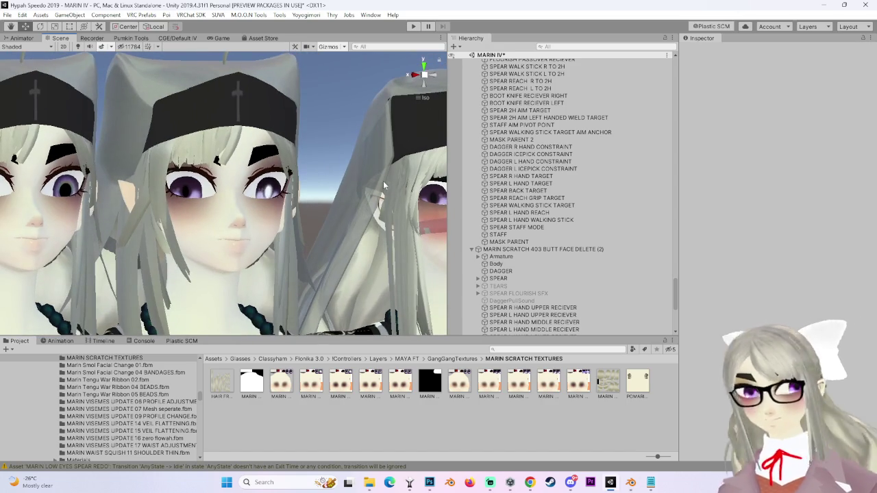
{"action": "mouse_move", "coordinate": [388, 171]}
{"action": "left_mouse_down"}
{"action": "mouse_move", "coordinate": [291, 205]}
{"action": "mouse_move", "coordinate": [322, 195]}
{"action": "left_mouse_up"}
{"action": "left_click", "coordinate": [370, 165]}
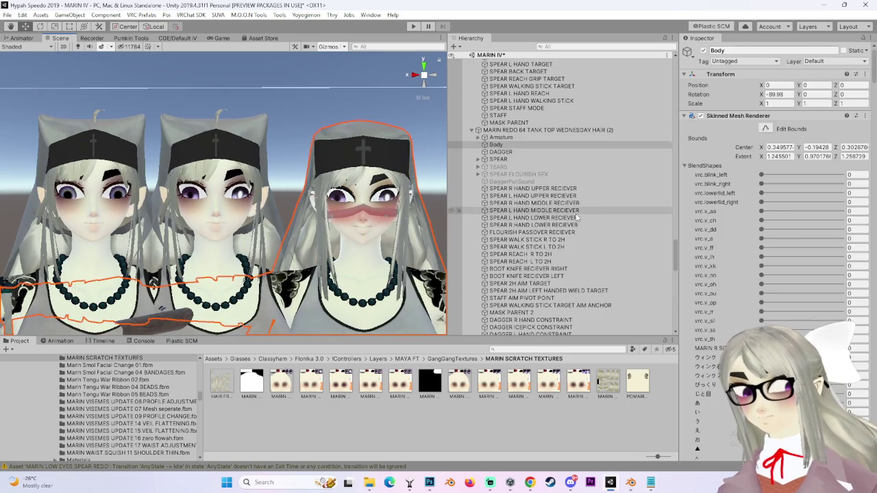
{"action": "left_click", "coordinate": [548, 130]}
{"action": "key", "text": "f"}
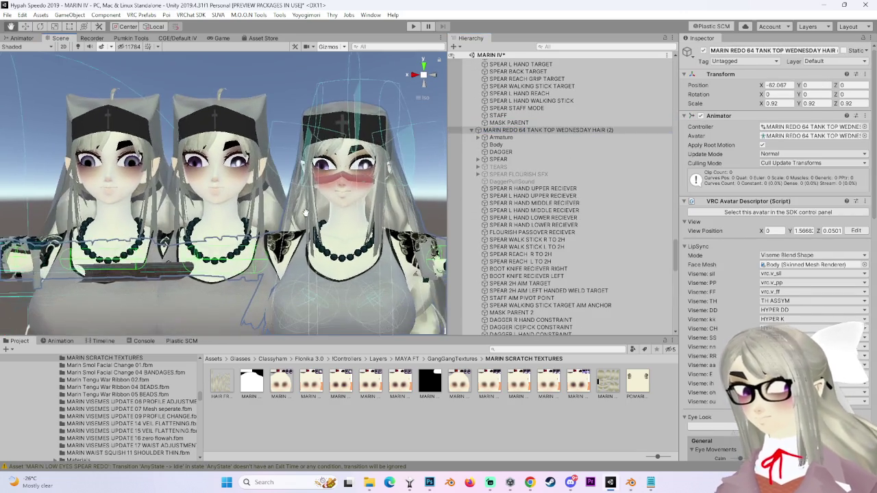
{"action": "mouse_move", "coordinate": [322, 268]}
{"action": "left_mouse_down"}
{"action": "mouse_move", "coordinate": [337, 254]}
{"action": "mouse_move", "coordinate": [267, 327]}
{"action": "left_mouse_up"}
{"action": "mouse_move", "coordinate": [175, 318]}
{"action": "left_mouse_down"}
{"action": "mouse_move", "coordinate": [170, 295]}
{"action": "mouse_move", "coordinate": [308, 217]}
{"action": "left_mouse_up"}
{"action": "left_click", "coordinate": [381, 209]}
{"action": "scroll", "coordinate": [381, 208], "scroll_direction": "up", "scroll_amount": 3}
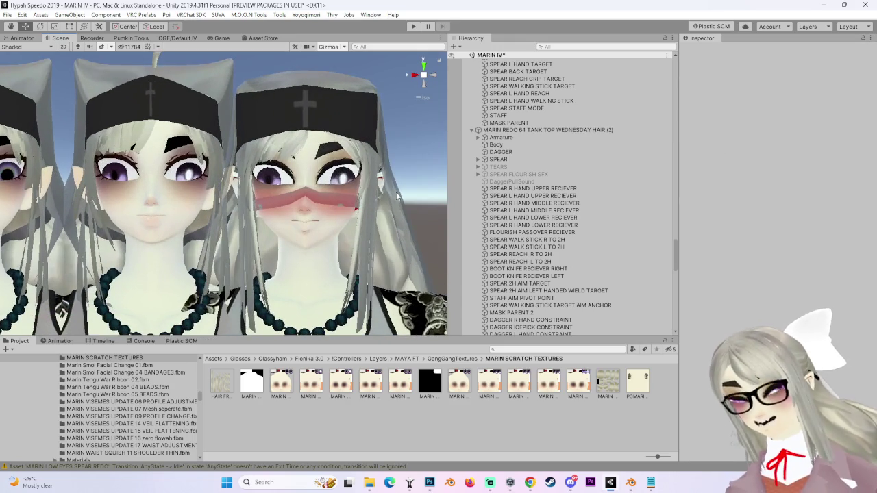
{"action": "left_click", "coordinate": [424, 83]}
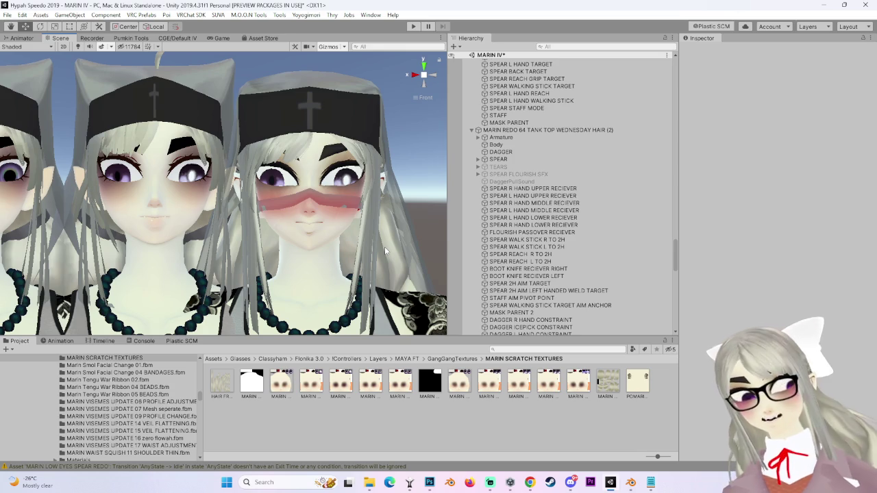
{"action": "scroll", "coordinate": [326, 276], "scroll_direction": "up", "scroll_amount": 1}
{"action": "mouse_move", "coordinate": [296, 277]}
{"action": "left_mouse_down"}
{"action": "mouse_move", "coordinate": [346, 226]}
{"action": "mouse_move", "coordinate": [358, 258]}
{"action": "mouse_move", "coordinate": [304, 240]}
{"action": "left_mouse_up"}
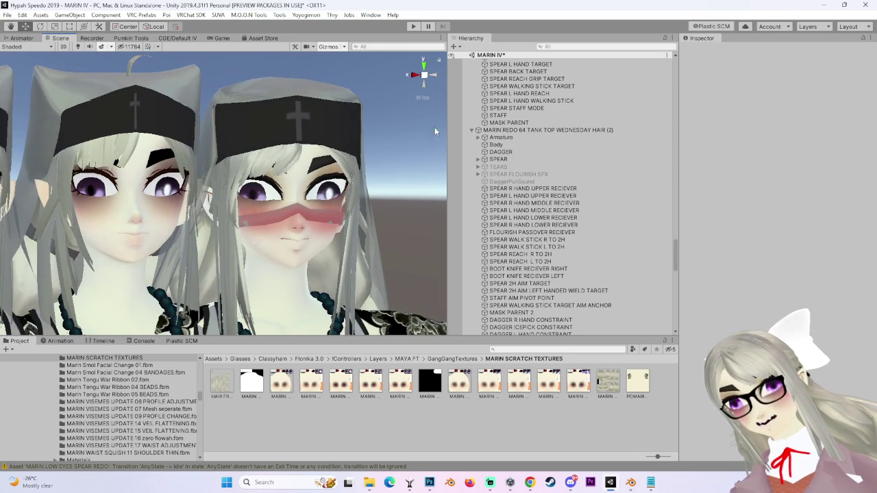
{"action": "left_click", "coordinate": [431, 82]}
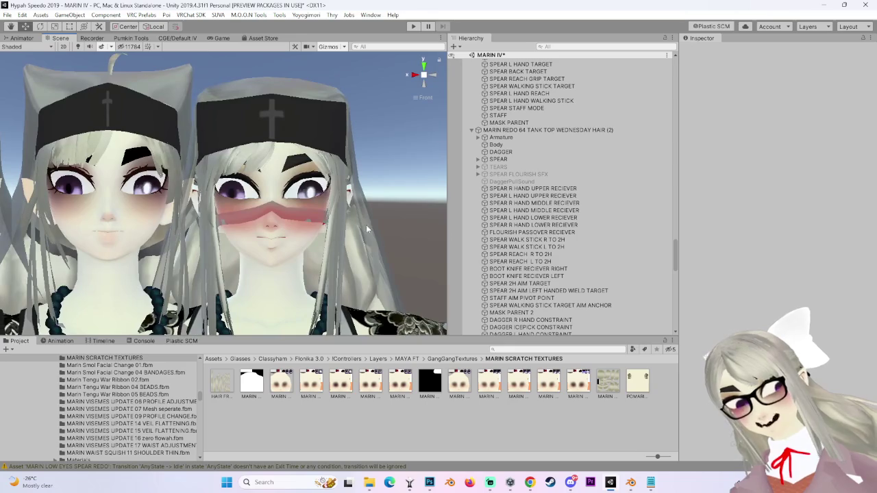
{"action": "left_click", "coordinate": [301, 183]}
{"action": "left_click", "coordinate": [410, 216]}
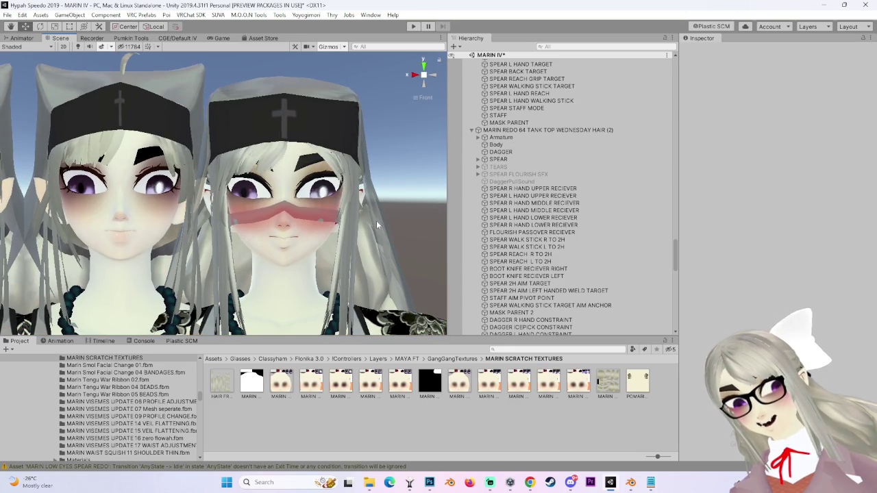
{"action": "left_click_drag", "start_coordinate": [281, 195], "coordinate": [210, 275]}
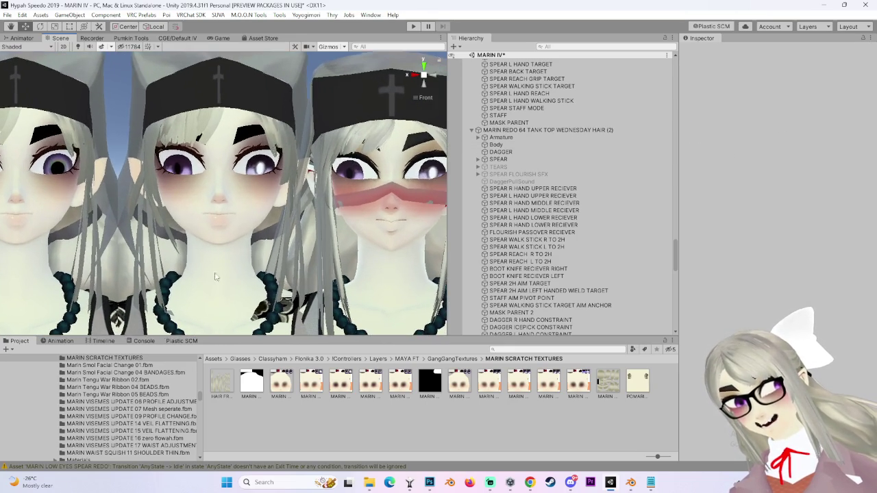
{"action": "mouse_move", "coordinate": [240, 245]}
{"action": "left_mouse_down"}
{"action": "mouse_move", "coordinate": [362, 274]}
{"action": "mouse_move", "coordinate": [328, 276]}
{"action": "mouse_move", "coordinate": [296, 293]}
{"action": "left_mouse_up"}
{"action": "left_click", "coordinate": [79, 48]}
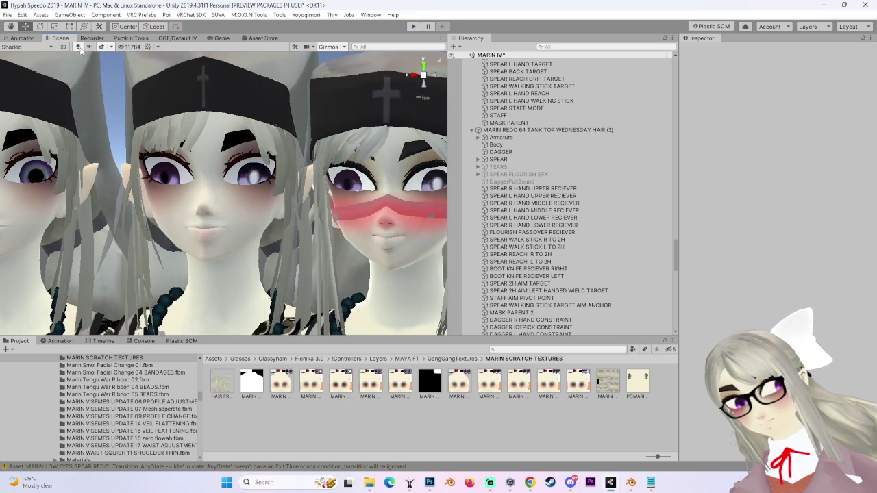
{"action": "left_click", "coordinate": [79, 48]}
{"action": "scroll", "coordinate": [203, 235], "scroll_direction": "up", "scroll_amount": 5}
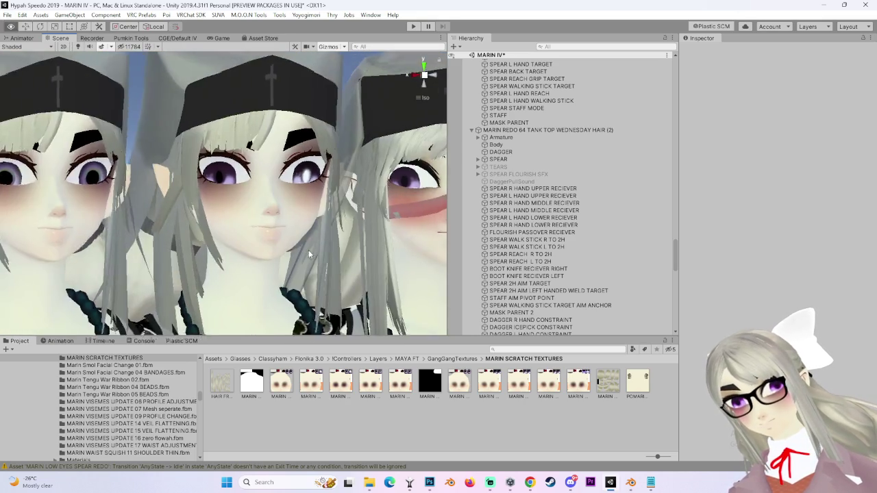
{"action": "left_click_drag", "start_coordinate": [210, 230], "coordinate": [233, 231]}
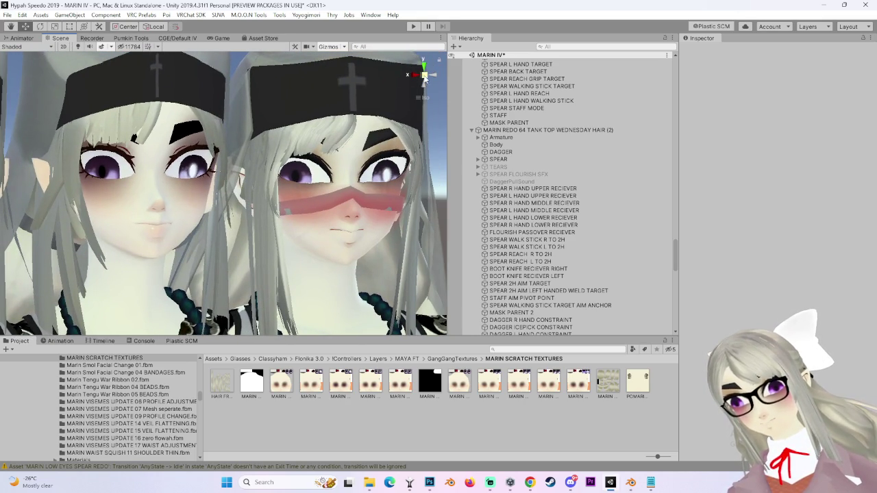
{"action": "left_click", "coordinate": [425, 75]}
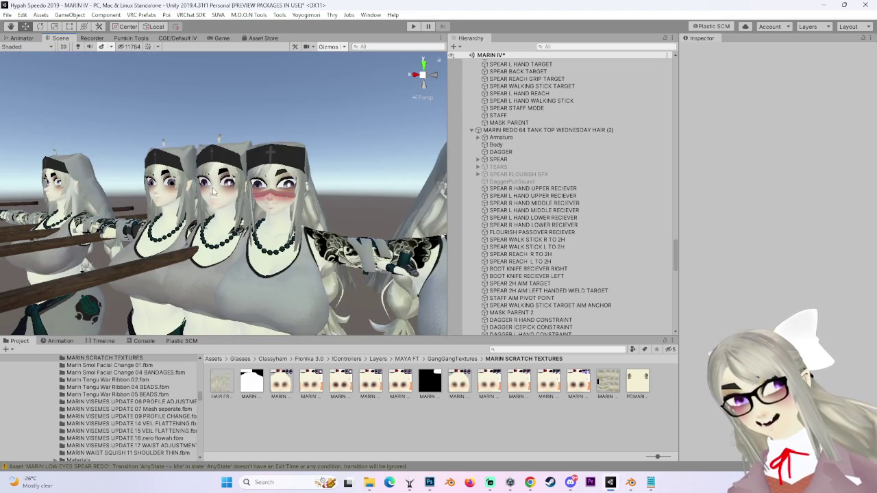
{"action": "scroll", "coordinate": [291, 186], "scroll_direction": "up", "scroll_amount": 6}
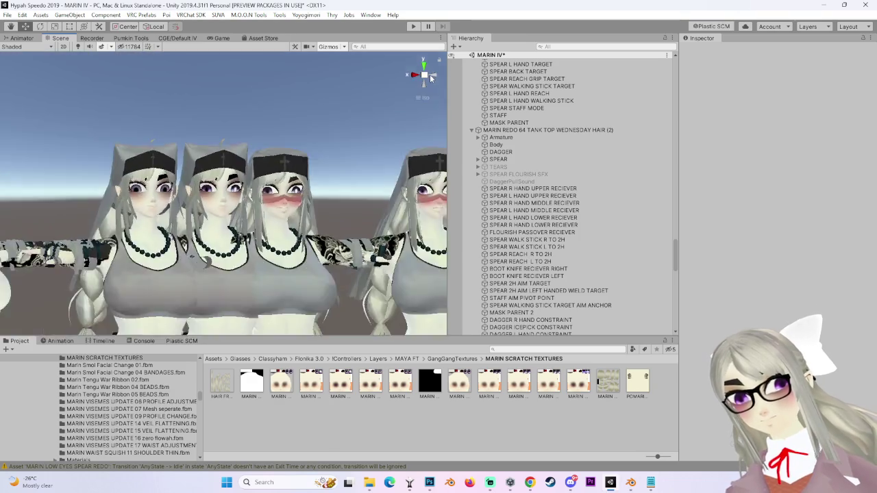
{"action": "left_click", "coordinate": [432, 77]}
{"action": "left_click", "coordinate": [431, 75]}
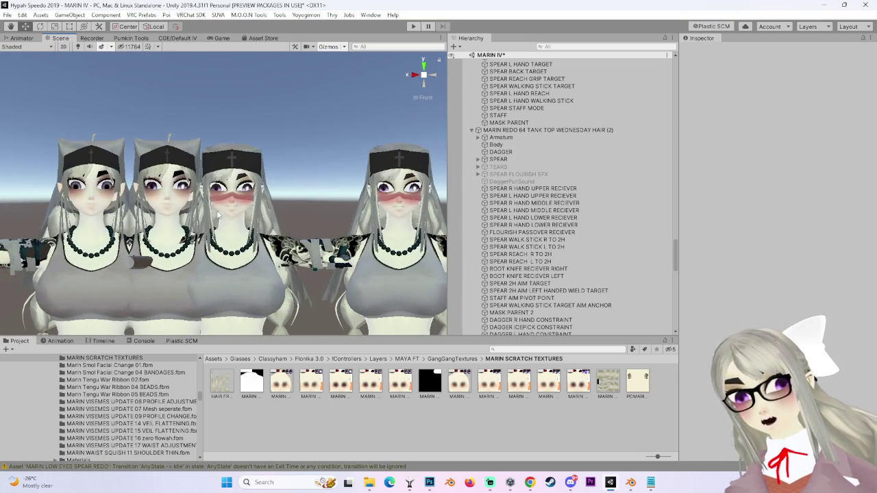
{"action": "left_click", "coordinate": [218, 219]}
{"action": "scroll", "coordinate": [537, 246], "scroll_direction": "up", "scroll_amount": 15}
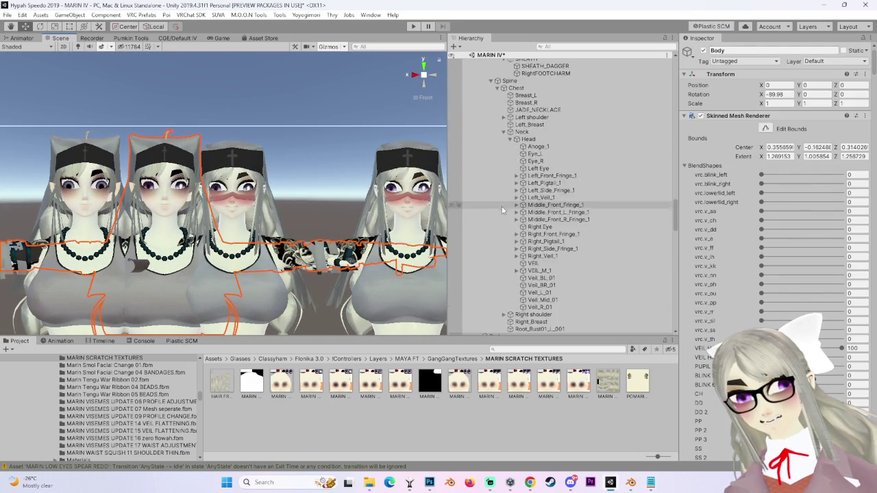
Select the MARIN SCRATCH 403 BUTT FACE DELETE avatar and view its face close up beside the others.
{"action": "left_click", "coordinate": [534, 55]}
{"action": "left_click", "coordinate": [534, 61]}
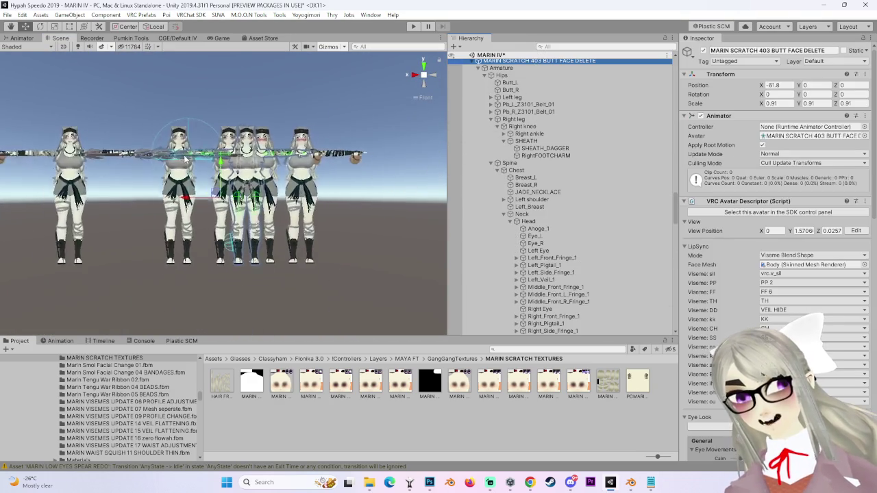
{"action": "scroll", "coordinate": [241, 193], "scroll_direction": "up", "scroll_amount": 10}
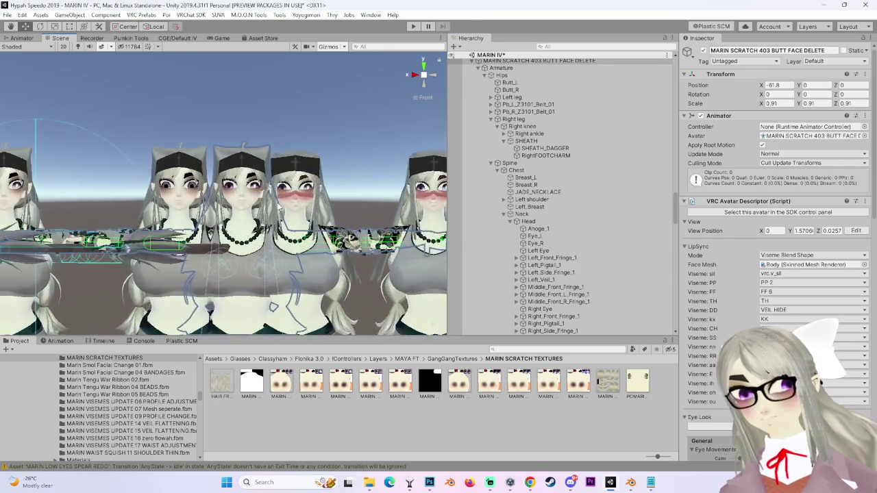
{"action": "scroll", "coordinate": [266, 225], "scroll_direction": "up", "scroll_amount": 5}
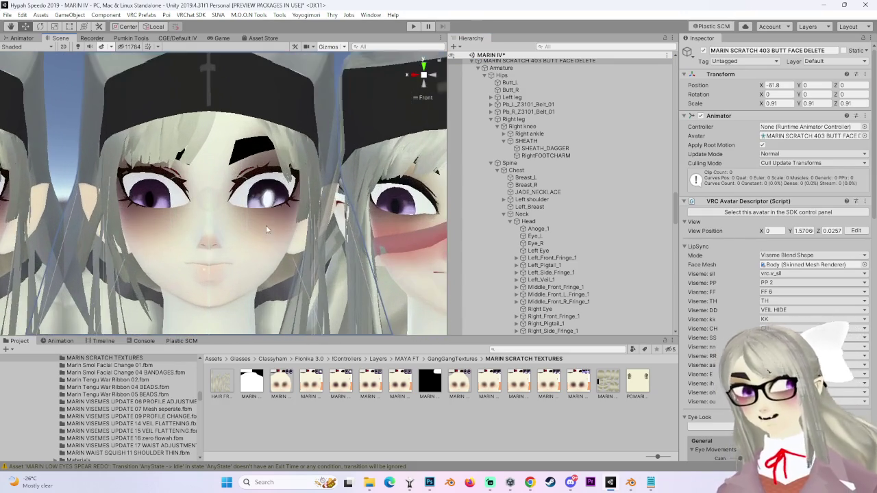
{"action": "left_click_drag", "start_coordinate": [305, 228], "coordinate": [351, 225]}
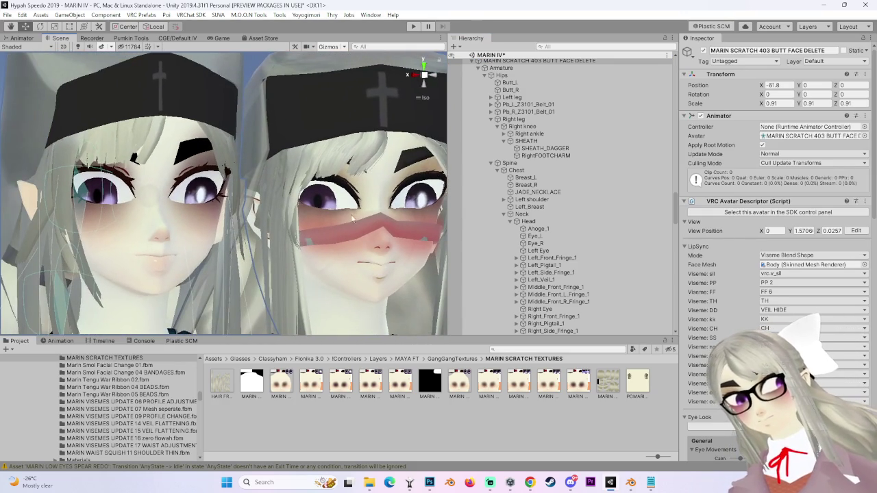
{"action": "mouse_move", "coordinate": [270, 215]}
{"action": "left_mouse_down"}
{"action": "mouse_move", "coordinate": [252, 245]}
{"action": "mouse_move", "coordinate": [298, 216]}
{"action": "left_mouse_up"}
{"action": "mouse_move", "coordinate": [414, 72]}
{"action": "left_mouse_down"}
{"action": "mouse_move", "coordinate": [393, 158]}
{"action": "mouse_move", "coordinate": [118, 233]}
{"action": "left_mouse_up"}
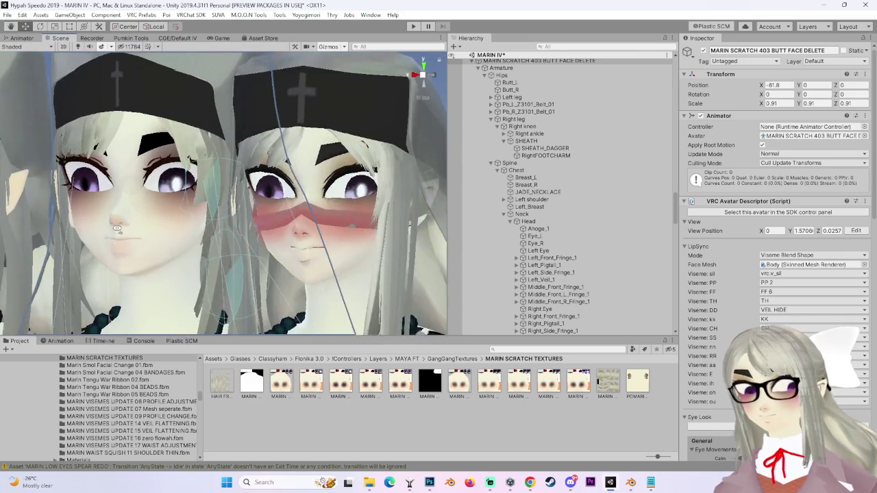
{"action": "scroll", "coordinate": [185, 226], "scroll_direction": "up", "scroll_amount": 8}
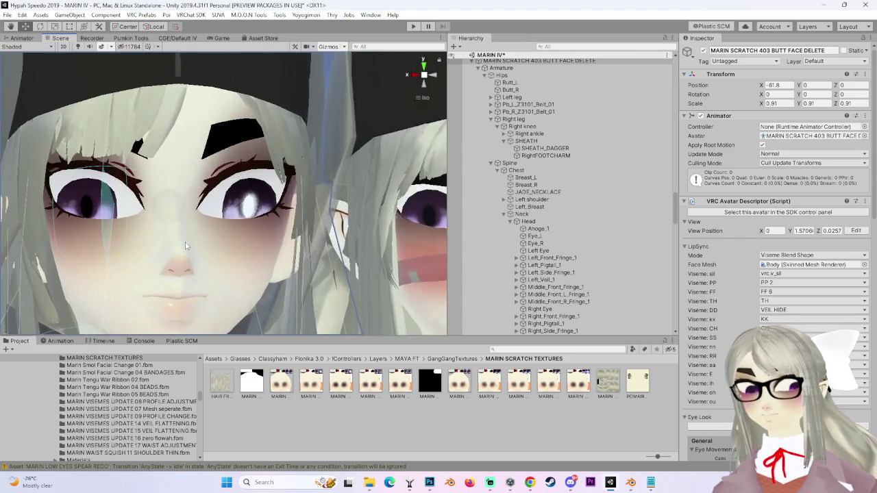
{"action": "left_click_drag", "start_coordinate": [185, 245], "coordinate": [262, 248]}
{"action": "scroll", "coordinate": [258, 259], "scroll_direction": "down", "scroll_amount": 4}
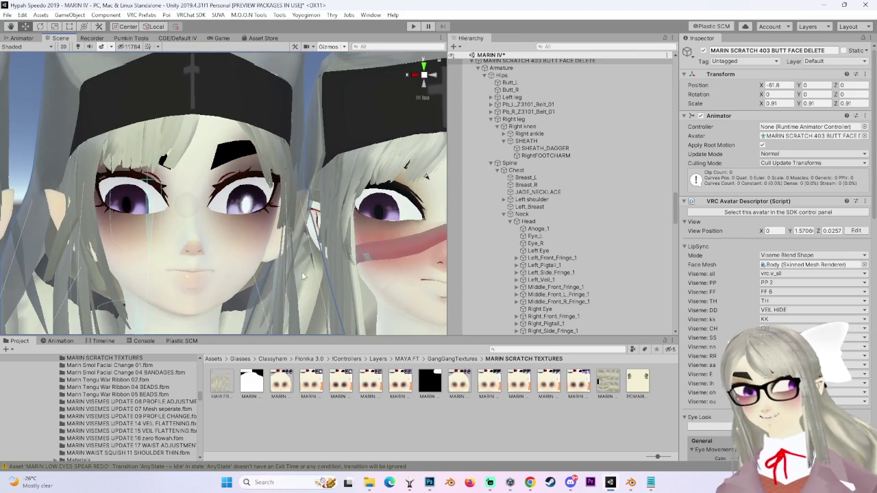
{"action": "mouse_move", "coordinate": [304, 276]}
{"action": "left_mouse_down"}
{"action": "mouse_move", "coordinate": [173, 292]}
{"action": "mouse_move", "coordinate": [267, 255]}
{"action": "mouse_move", "coordinate": [324, 256]}
{"action": "mouse_move", "coordinate": [278, 274]}
{"action": "left_mouse_up"}
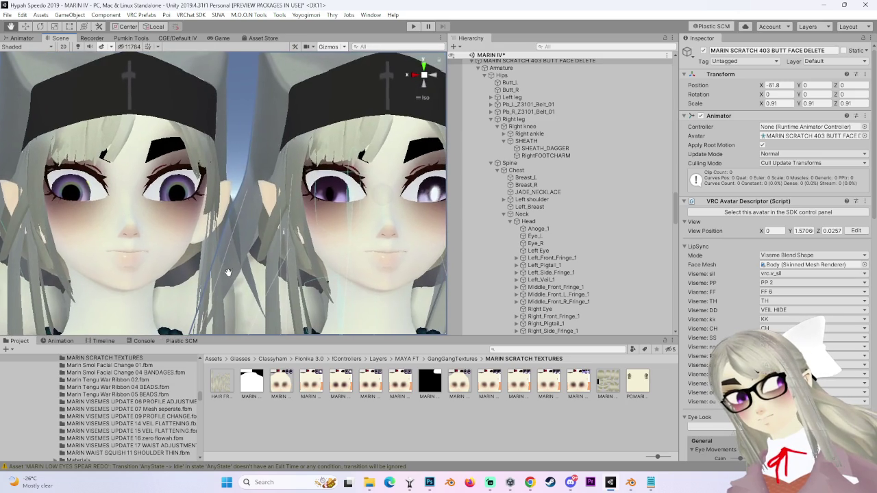
{"action": "scroll", "coordinate": [230, 272], "scroll_direction": "up", "scroll_amount": 3}
{"action": "scroll", "coordinate": [277, 274], "scroll_direction": "up", "scroll_amount": 4}
{"action": "scroll", "coordinate": [212, 277], "scroll_direction": "down", "scroll_amount": 3}
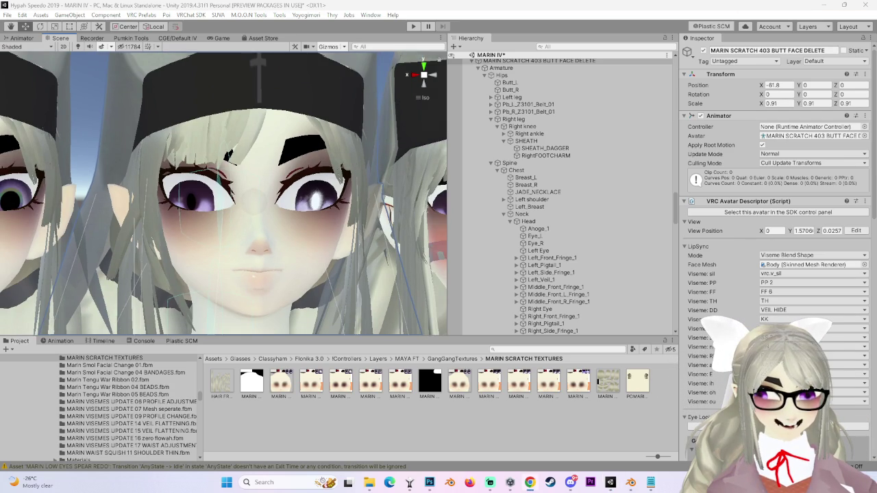
{"action": "scroll", "coordinate": [258, 248], "scroll_direction": "down", "scroll_amount": 3}
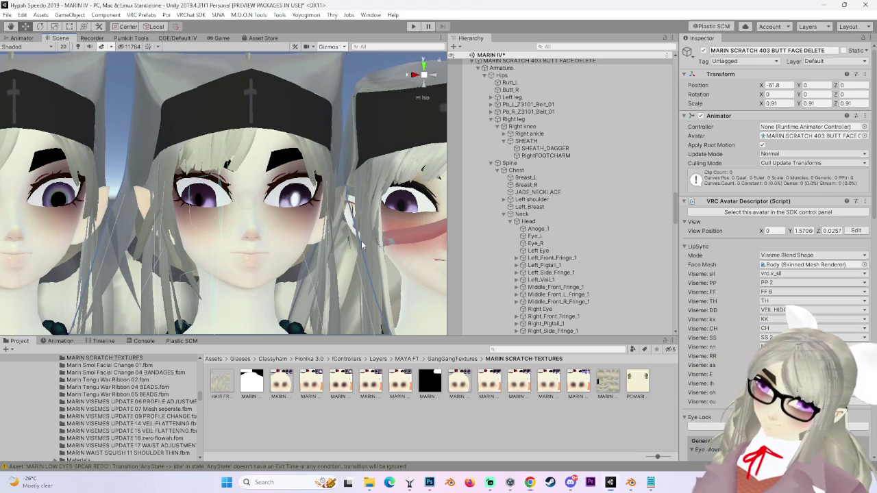
{"action": "scroll", "coordinate": [302, 235], "scroll_direction": "up", "scroll_amount": 3}
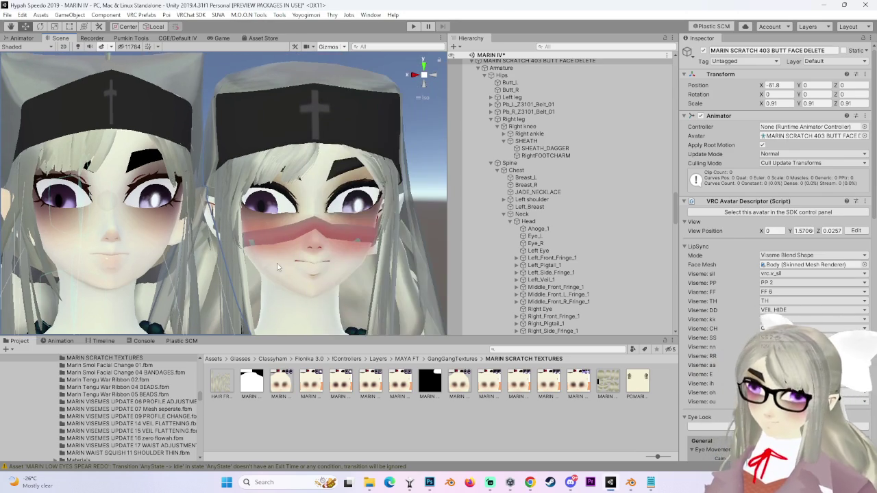
{"action": "mouse_move", "coordinate": [333, 273]}
{"action": "left_mouse_down"}
{"action": "mouse_move", "coordinate": [290, 257]}
{"action": "mouse_move", "coordinate": [274, 276]}
{"action": "mouse_move", "coordinate": [235, 262]}
{"action": "left_mouse_up"}
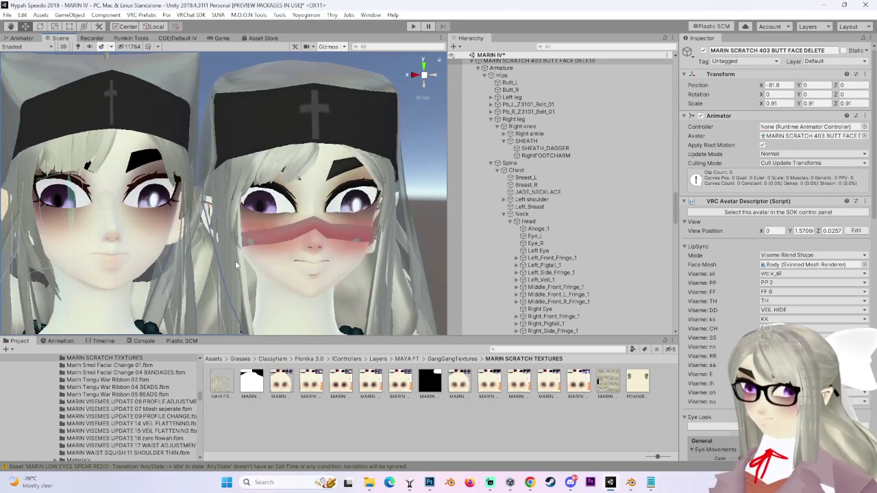
{"action": "scroll", "coordinate": [233, 259], "scroll_direction": "down", "scroll_amount": 3}
{"action": "scroll", "coordinate": [221, 258], "scroll_direction": "up", "scroll_amount": 4}
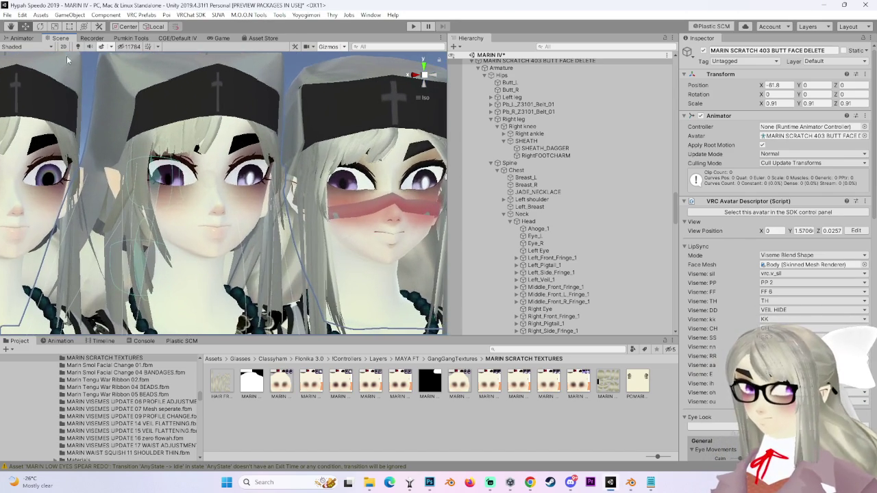
Turn off scene lighting, select an avatar's Body mesh, and snap to a front view of the three heads.
{"action": "left_click", "coordinate": [78, 46]}
{"action": "mouse_move", "coordinate": [236, 238]}
{"action": "left_mouse_down"}
{"action": "mouse_move", "coordinate": [216, 264]}
{"action": "mouse_move", "coordinate": [253, 255]}
{"action": "mouse_move", "coordinate": [210, 256]}
{"action": "mouse_move", "coordinate": [349, 253]}
{"action": "left_mouse_up"}
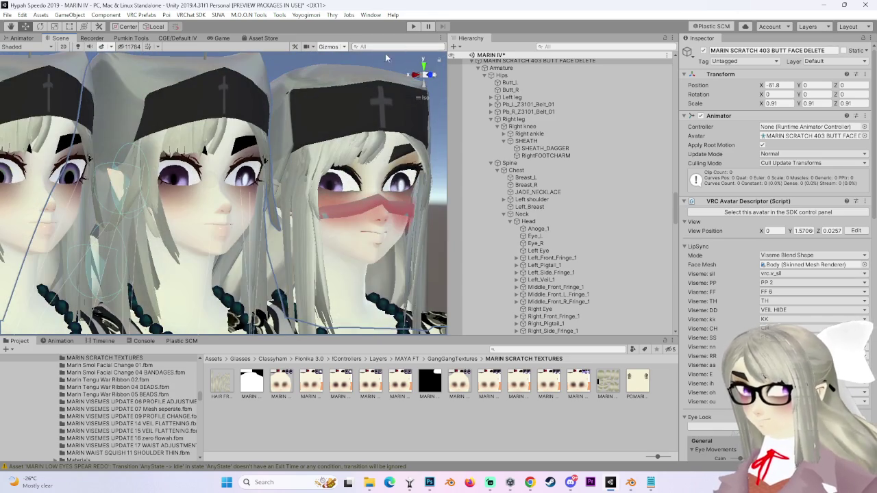
{"action": "mouse_move", "coordinate": [349, 252]}
{"action": "left_mouse_down"}
{"action": "mouse_move", "coordinate": [350, 269]}
{"action": "mouse_move", "coordinate": [355, 235]}
{"action": "left_mouse_up"}
{"action": "left_click", "coordinate": [346, 82]}
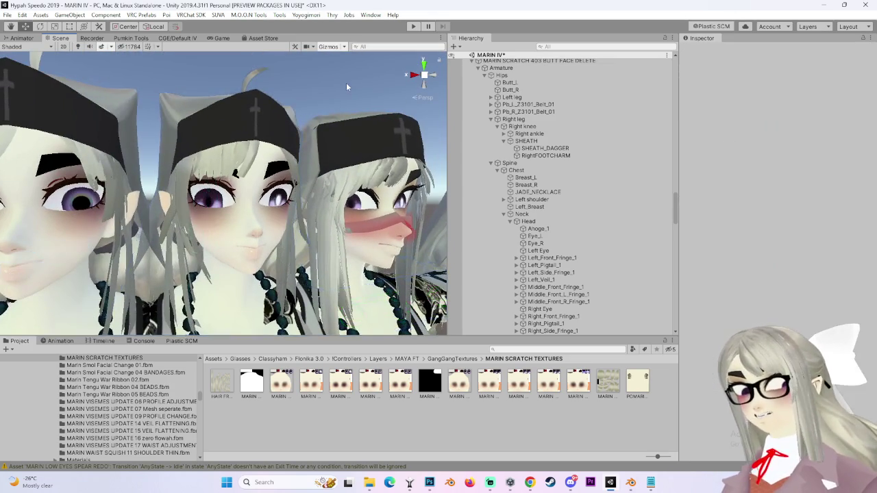
{"action": "scroll", "coordinate": [358, 111], "scroll_direction": "down", "scroll_amount": 5}
{"action": "mouse_move", "coordinate": [317, 166]}
{"action": "left_mouse_down"}
{"action": "mouse_move", "coordinate": [138, 165]}
{"action": "mouse_move", "coordinate": [121, 145]}
{"action": "mouse_move", "coordinate": [220, 190]}
{"action": "mouse_move", "coordinate": [348, 183]}
{"action": "left_mouse_up"}
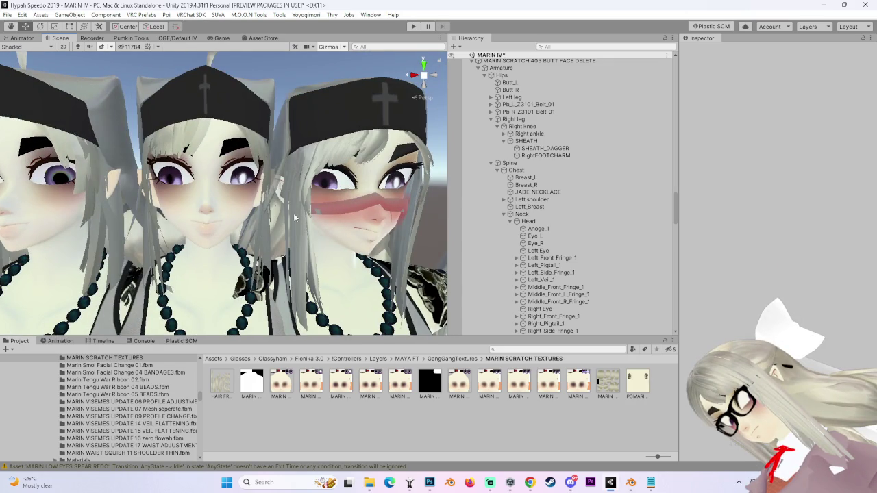
{"action": "left_click", "coordinate": [299, 211]}
{"action": "left_click_drag", "start_coordinate": [299, 211], "coordinate": [356, 199]}
{"action": "left_click", "coordinate": [438, 76]}
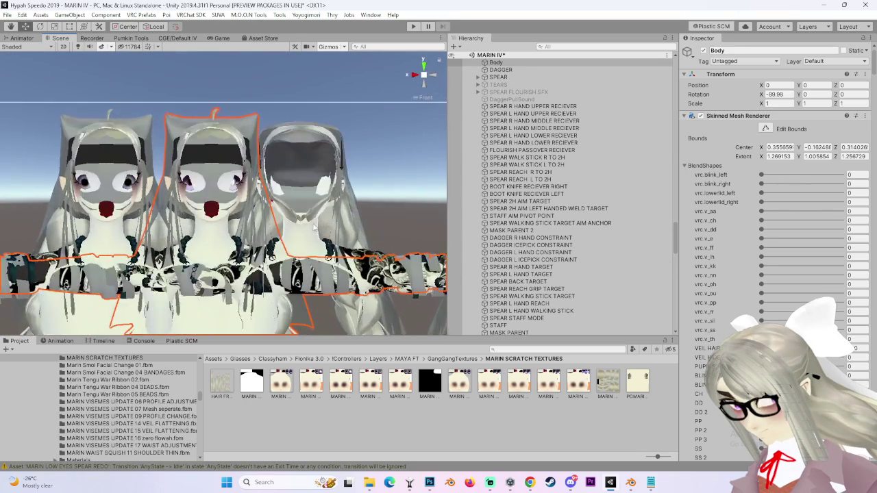
Frame the Head bone and zoom in on the face.
{"action": "scroll", "coordinate": [548, 205], "scroll_direction": "up", "scroll_amount": 5}
{"action": "double_click", "coordinate": [545, 168]}
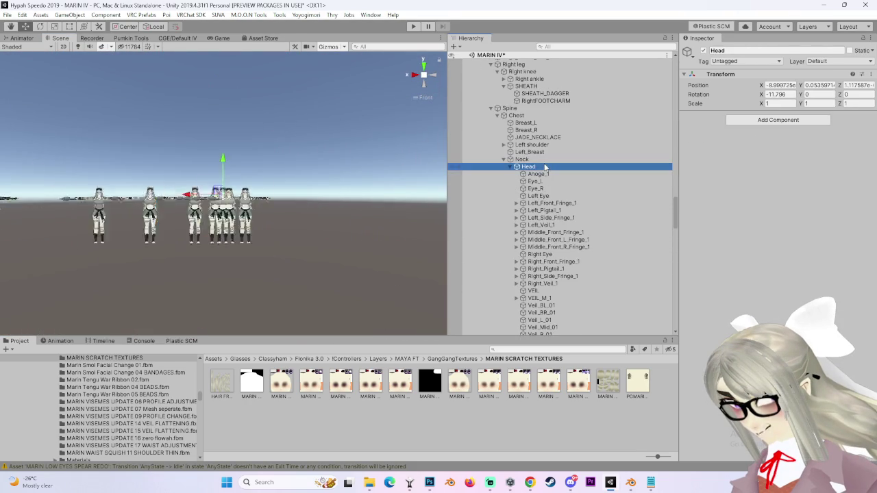
{"action": "scroll", "coordinate": [227, 226], "scroll_direction": "up", "scroll_amount": 8}
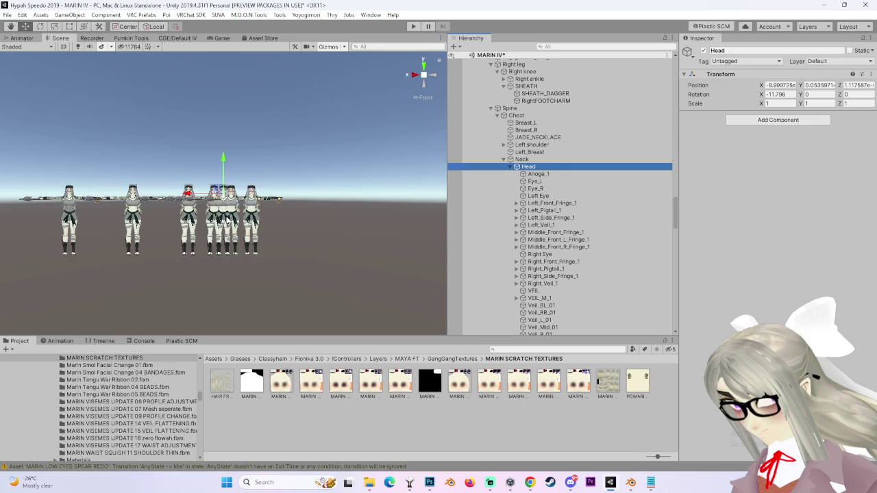
{"action": "scroll", "coordinate": [226, 226], "scroll_direction": "up", "scroll_amount": 10}
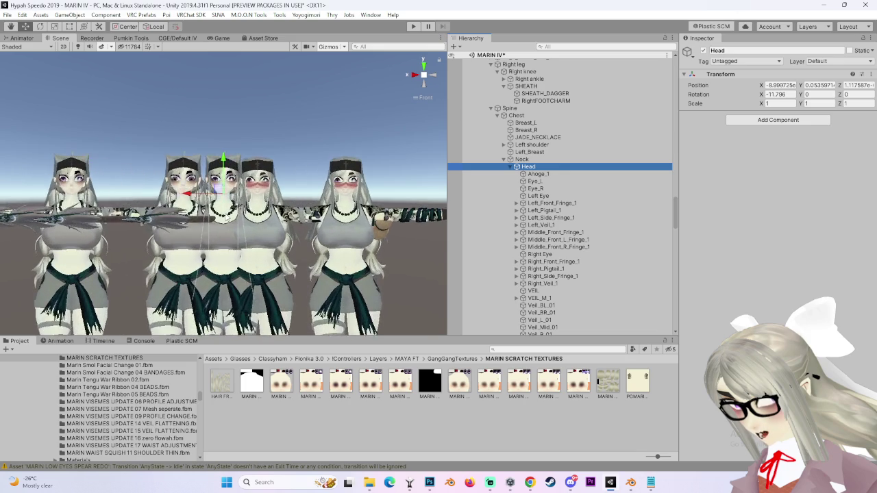
{"action": "scroll", "coordinate": [259, 239], "scroll_direction": "up", "scroll_amount": 10}
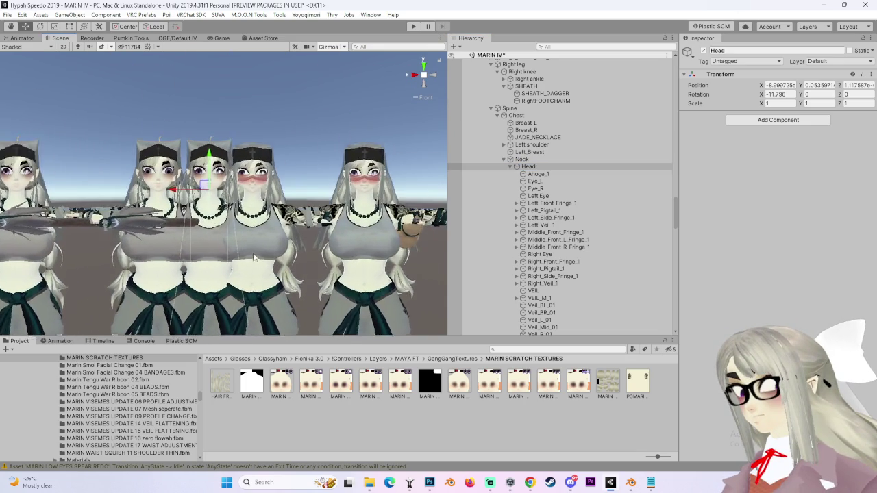
{"action": "scroll", "coordinate": [284, 253], "scroll_direction": "up", "scroll_amount": 8}
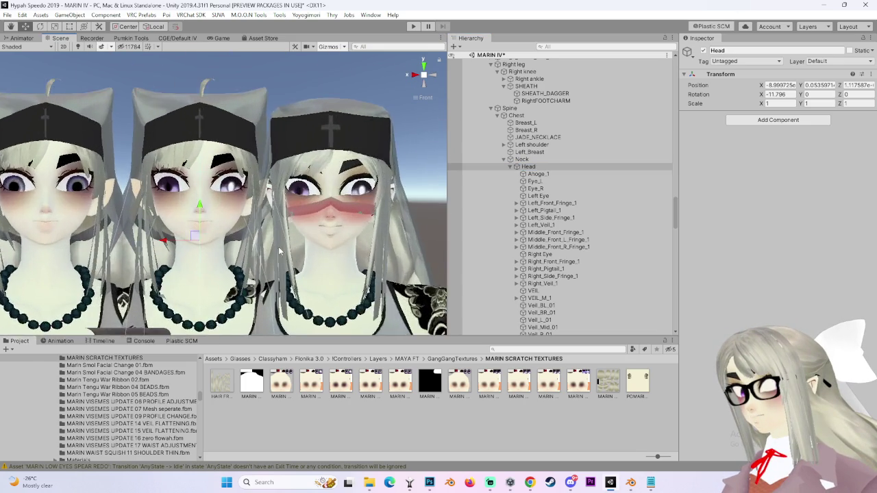
Frame the (2) avatar copy and select another avatar copy's Body mesh.
{"action": "left_click", "coordinate": [75, 223]}
{"action": "double_click", "coordinate": [496, 332]}
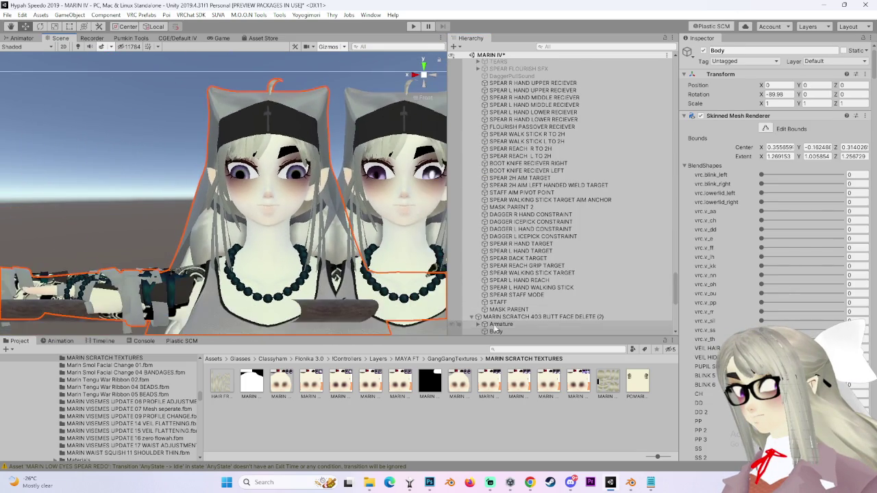
{"action": "scroll", "coordinate": [550, 315], "scroll_direction": "up", "scroll_amount": 2}
{"action": "scroll", "coordinate": [551, 315], "scroll_direction": "down", "scroll_amount": 4}
{"action": "double_click", "coordinate": [539, 262]}
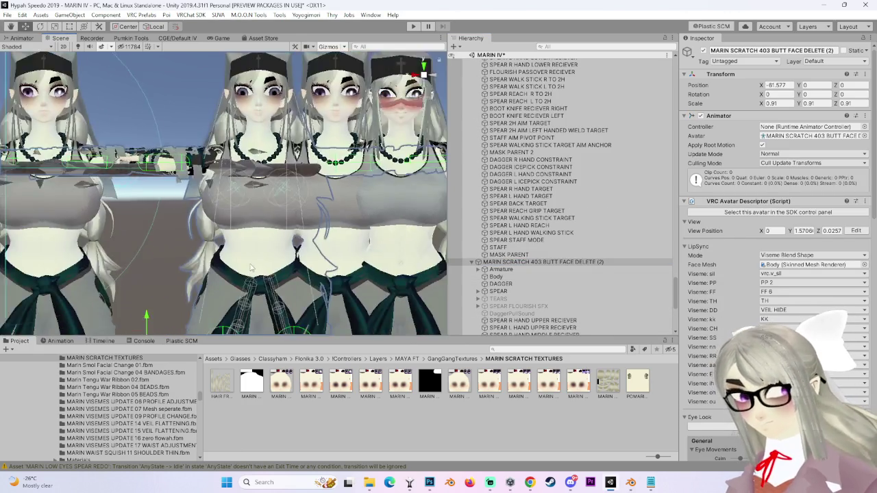
{"action": "scroll", "coordinate": [209, 167], "scroll_direction": "up", "scroll_amount": 3}
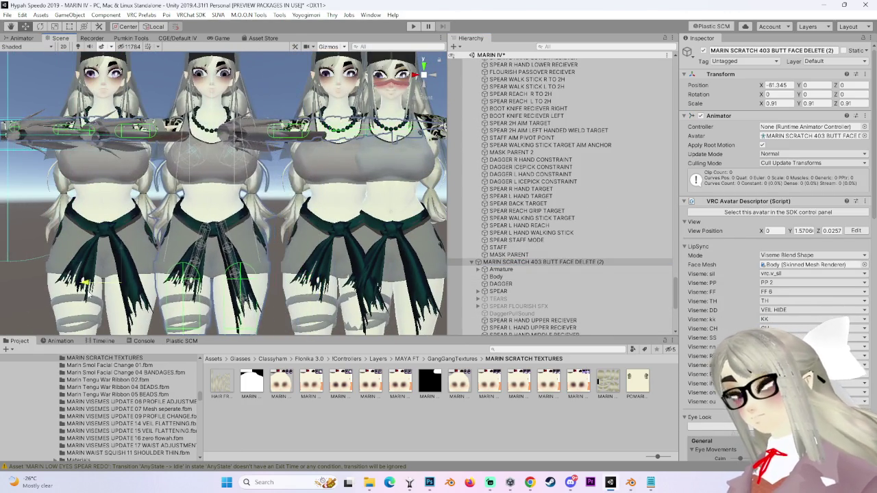
{"action": "left_click", "coordinate": [208, 167]}
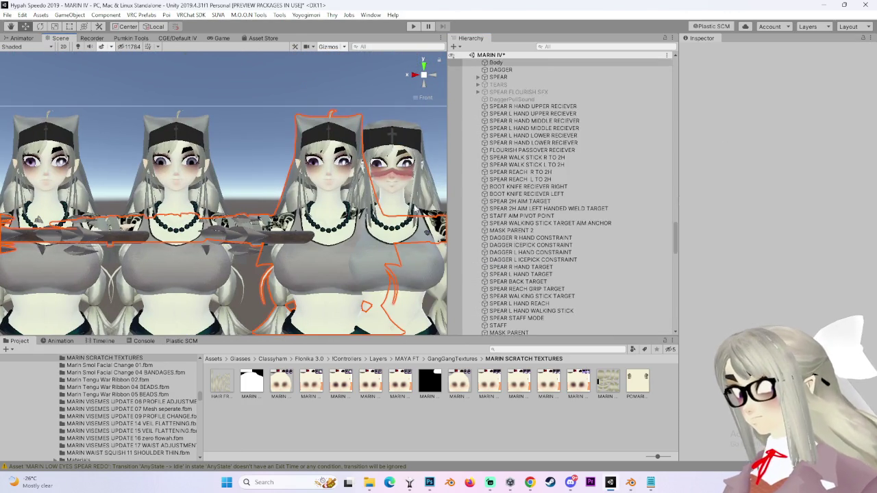
Zoom into the faces and switch on Scene view lighting.
{"action": "scroll", "coordinate": [574, 268], "scroll_direction": "up", "scroll_amount": 5}
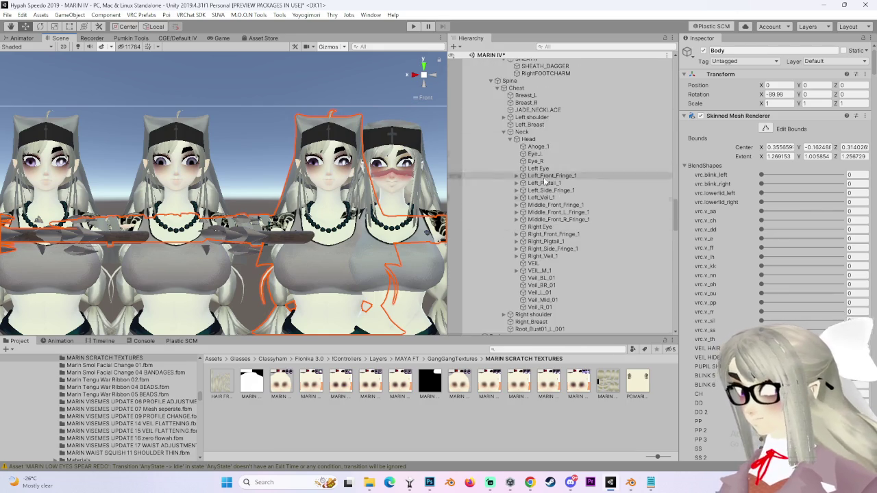
{"action": "scroll", "coordinate": [318, 192], "scroll_direction": "up", "scroll_amount": 2}
{"action": "scroll", "coordinate": [319, 192], "scroll_direction": "up", "scroll_amount": 5}
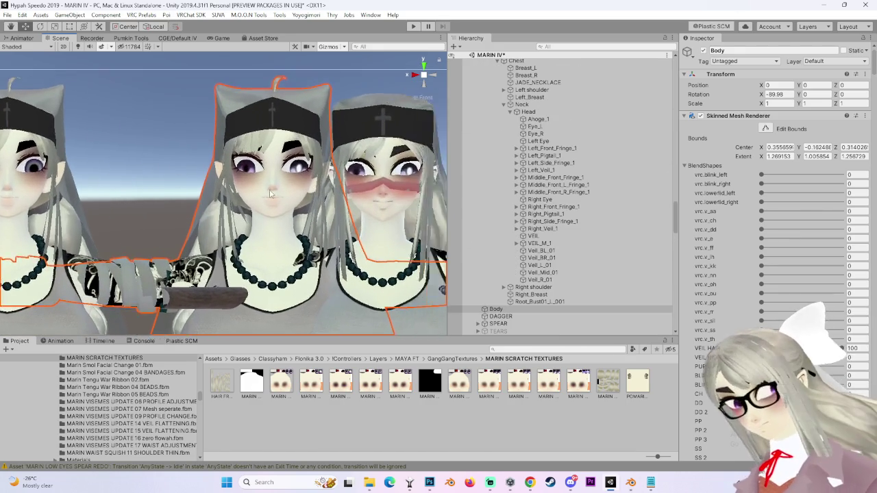
{"action": "scroll", "coordinate": [261, 209], "scroll_direction": "up", "scroll_amount": 2}
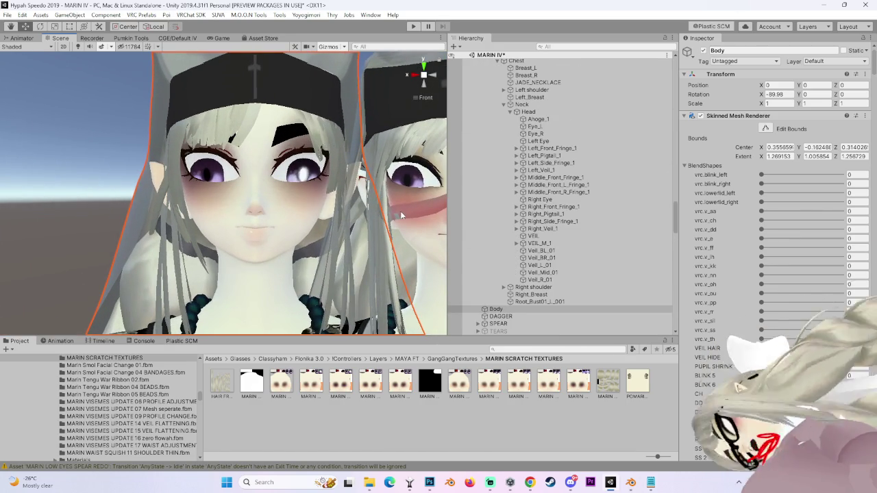
{"action": "mouse_move", "coordinate": [398, 210]}
{"action": "left_mouse_down"}
{"action": "mouse_move", "coordinate": [232, 229]}
{"action": "mouse_move", "coordinate": [329, 229]}
{"action": "mouse_move", "coordinate": [247, 218]}
{"action": "left_mouse_up"}
{"action": "scroll", "coordinate": [232, 230], "scroll_direction": "up", "scroll_amount": 1}
{"action": "scroll", "coordinate": [241, 215], "scroll_direction": "up", "scroll_amount": 3}
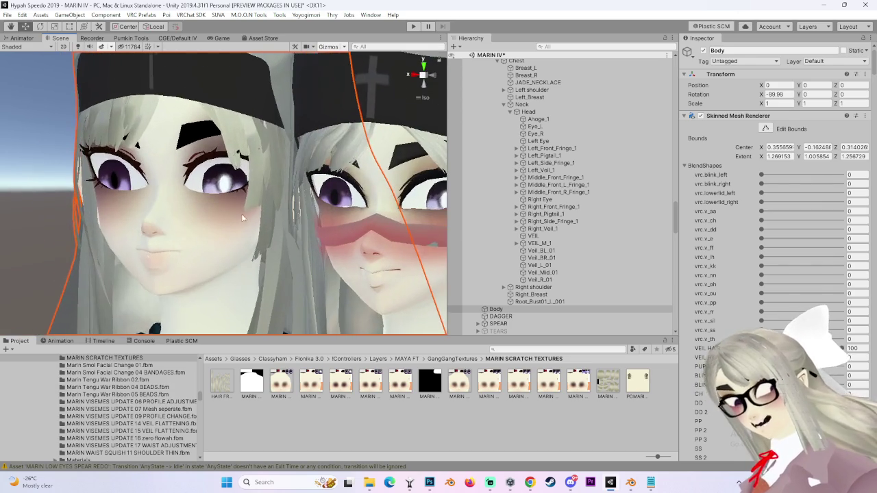
{"action": "left_click", "coordinate": [78, 47]}
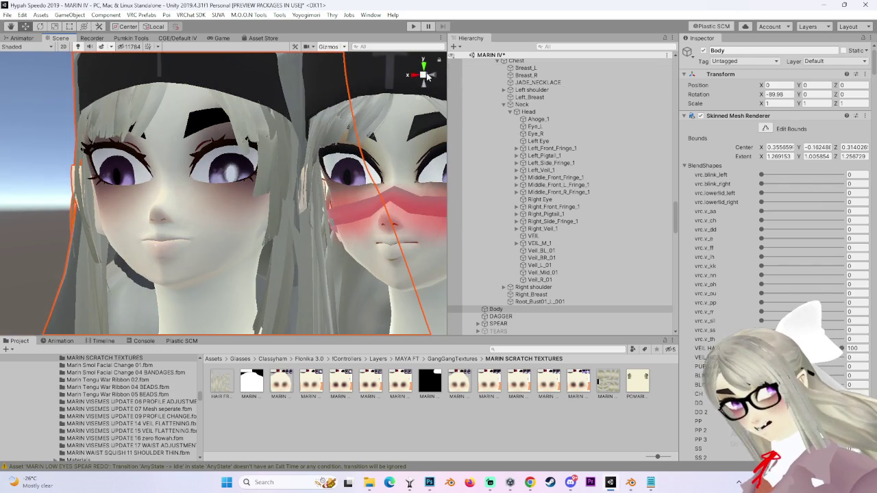
{"action": "scroll", "coordinate": [242, 220], "scroll_direction": "up", "scroll_amount": 5}
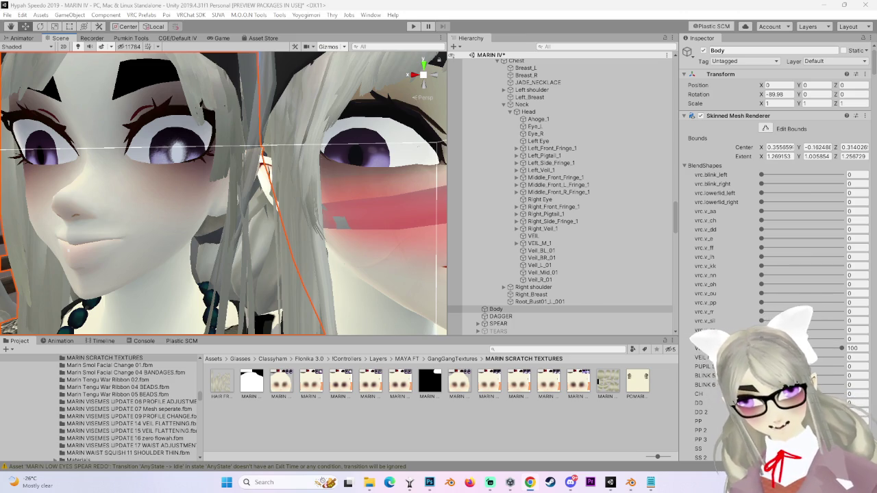
View the faces from the front up close and reselect the left avatar's Body mesh.
{"action": "key", "text": "f"}
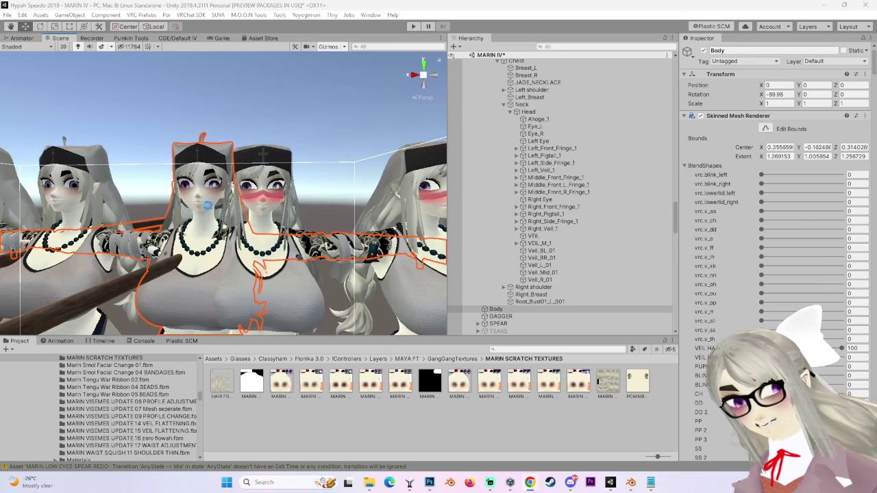
{"action": "scroll", "coordinate": [209, 204], "scroll_direction": "up", "scroll_amount": 10}
{"action": "mouse_move", "coordinate": [209, 204]}
{"action": "left_mouse_down"}
{"action": "mouse_move", "coordinate": [263, 229]}
{"action": "mouse_move", "coordinate": [181, 225]}
{"action": "mouse_move", "coordinate": [361, 228]}
{"action": "left_mouse_up"}
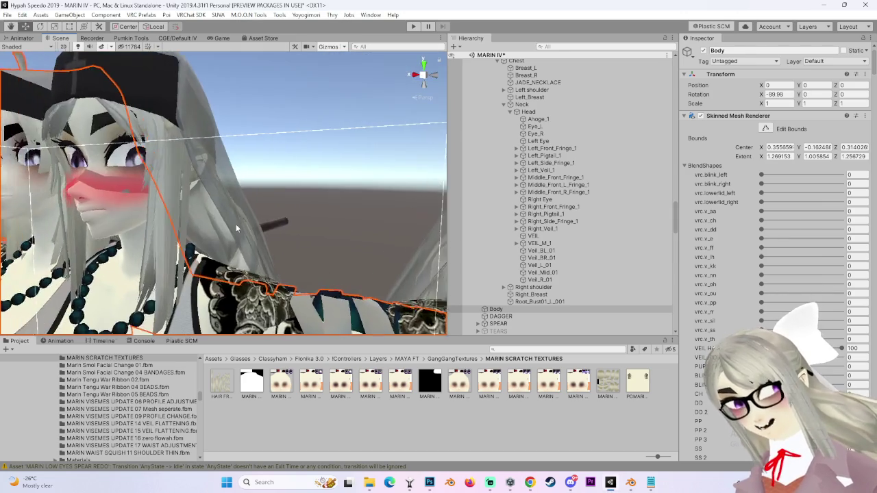
{"action": "left_click", "coordinate": [425, 77]}
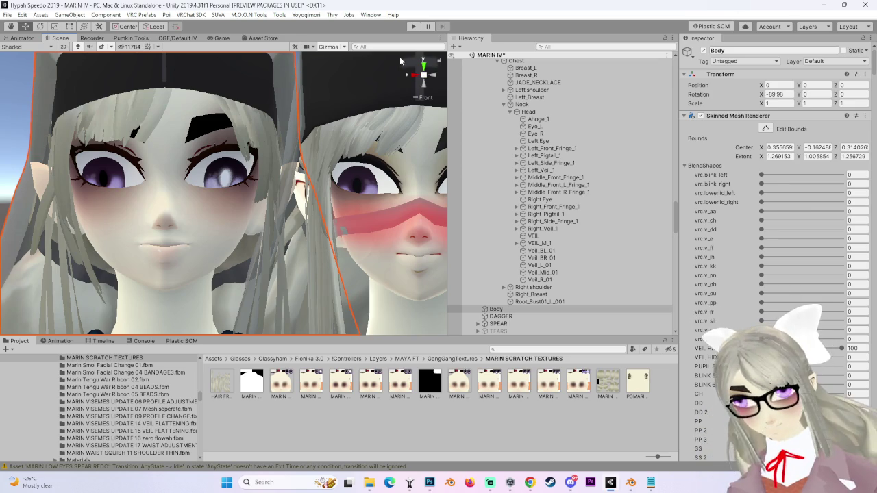
{"action": "scroll", "coordinate": [181, 184], "scroll_direction": "down", "scroll_amount": 5}
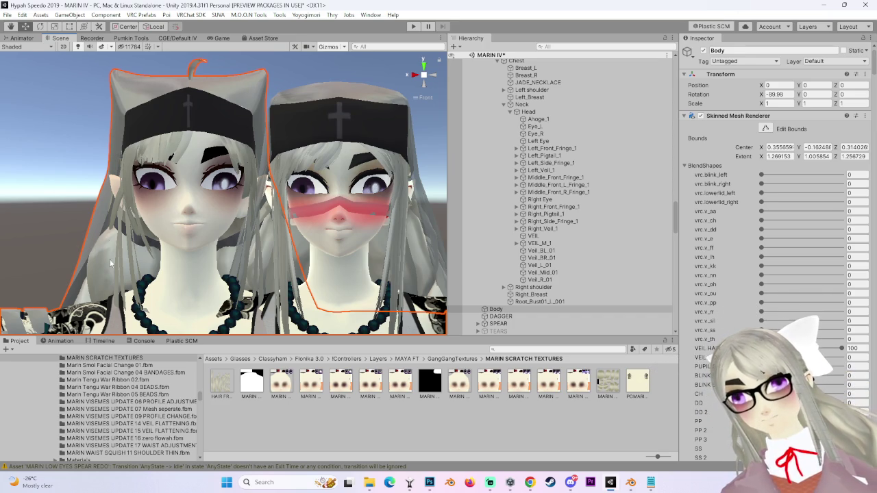
{"action": "left_click_drag", "start_coordinate": [110, 259], "coordinate": [187, 245]}
{"action": "left_click", "coordinate": [368, 227]}
{"action": "mouse_move", "coordinate": [367, 226]}
{"action": "left_mouse_down"}
{"action": "mouse_move", "coordinate": [267, 241]}
{"action": "mouse_move", "coordinate": [291, 228]}
{"action": "mouse_move", "coordinate": [350, 246]}
{"action": "mouse_move", "coordinate": [327, 242]}
{"action": "left_mouse_up"}
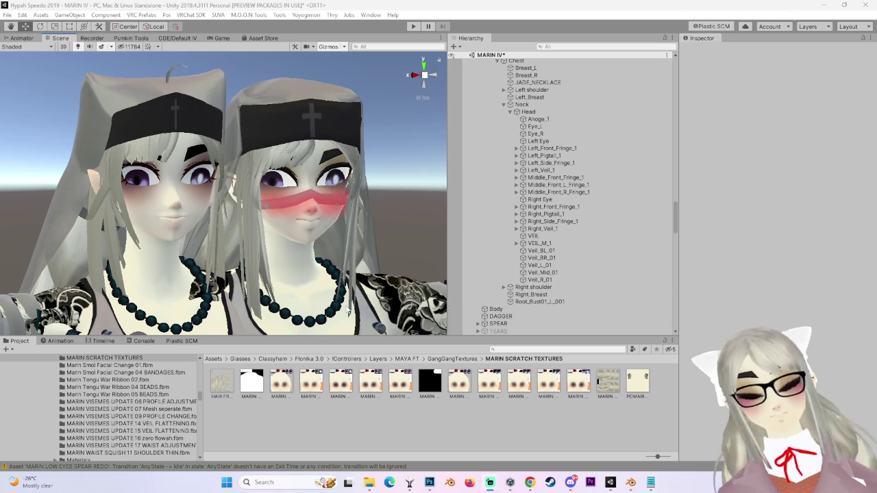
{"action": "left_click", "coordinate": [99, 212]}
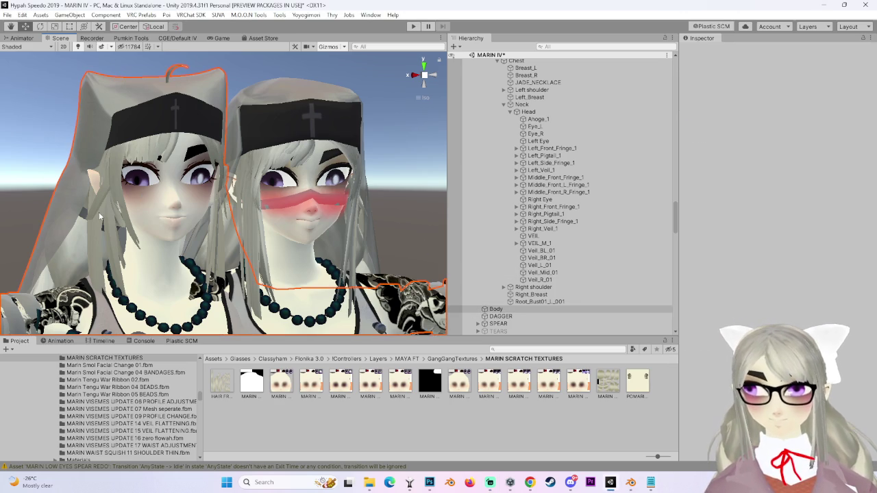
Duplicate the MARIN SCRATCH 403 BUTT FACE DELETE avatar and nudge the copy along X.
{"action": "scroll", "coordinate": [582, 277], "scroll_direction": "up", "scroll_amount": 8}
{"action": "double_click", "coordinate": [542, 142]}
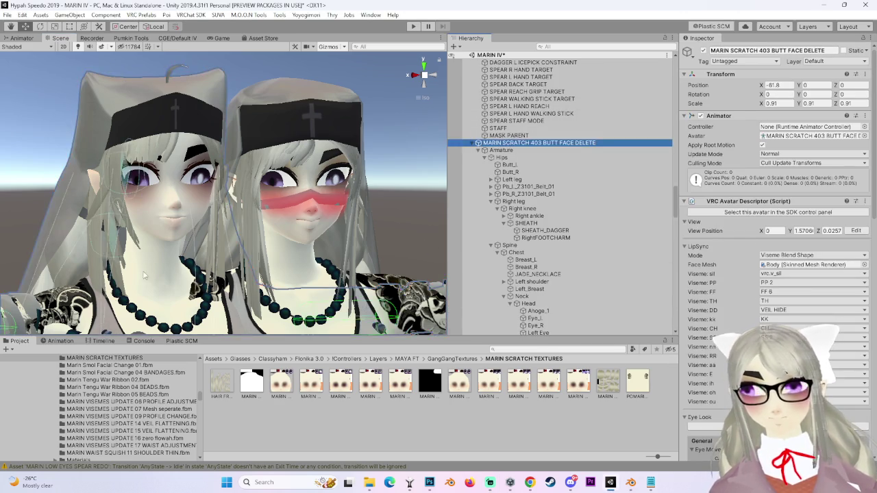
{"action": "key", "text": "ctrl+d"}
{"action": "scroll", "coordinate": [291, 290], "scroll_direction": "down", "scroll_amount": 5}
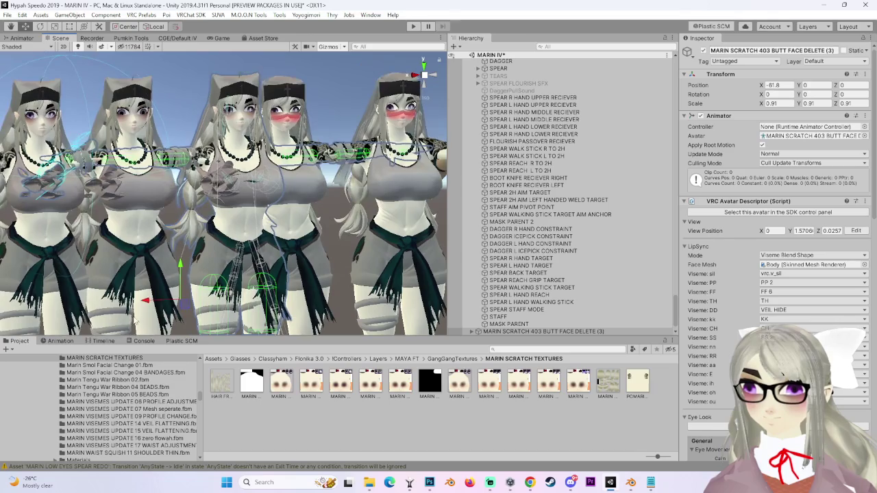
{"action": "left_click_drag", "start_coordinate": [165, 304], "coordinate": [106, 303]}
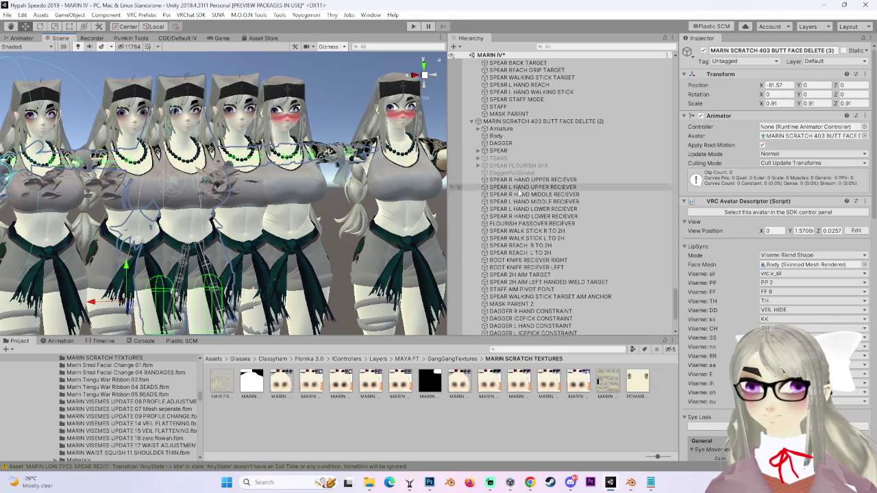
View the avatar row front-on and select the middle avatar's Body mesh.
{"action": "mouse_move", "coordinate": [287, 193]}
{"action": "left_mouse_down"}
{"action": "mouse_move", "coordinate": [220, 243]}
{"action": "mouse_move", "coordinate": [328, 236]}
{"action": "mouse_move", "coordinate": [229, 224]}
{"action": "mouse_move", "coordinate": [240, 235]}
{"action": "mouse_move", "coordinate": [380, 194]}
{"action": "left_mouse_up"}
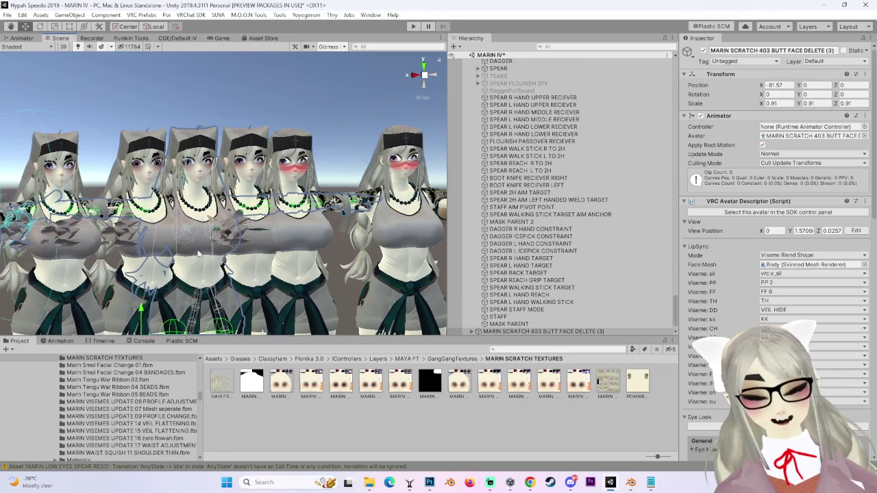
{"action": "mouse_move", "coordinate": [433, 78]}
{"action": "left_mouse_down"}
{"action": "mouse_move", "coordinate": [414, 74]}
{"action": "mouse_move", "coordinate": [212, 219]}
{"action": "mouse_move", "coordinate": [156, 243]}
{"action": "mouse_move", "coordinate": [224, 288]}
{"action": "left_mouse_up"}
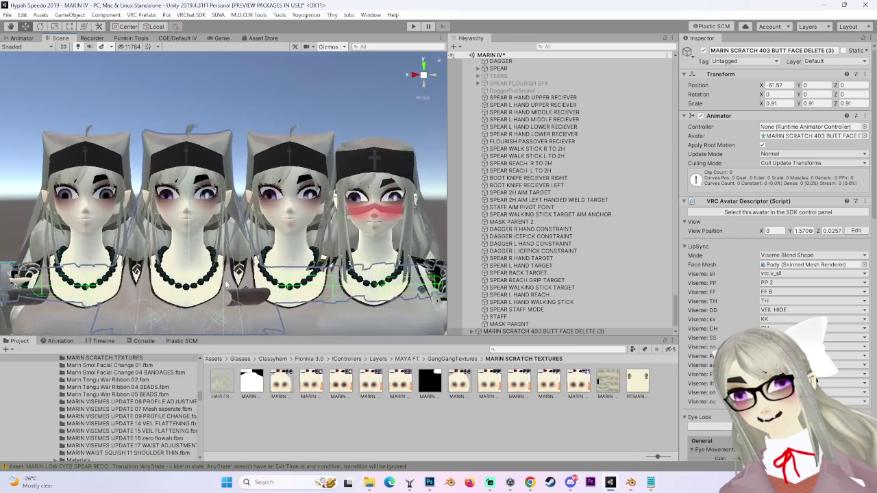
{"action": "scroll", "coordinate": [223, 284], "scroll_direction": "up", "scroll_amount": 1}
{"action": "left_click", "coordinate": [421, 78]}
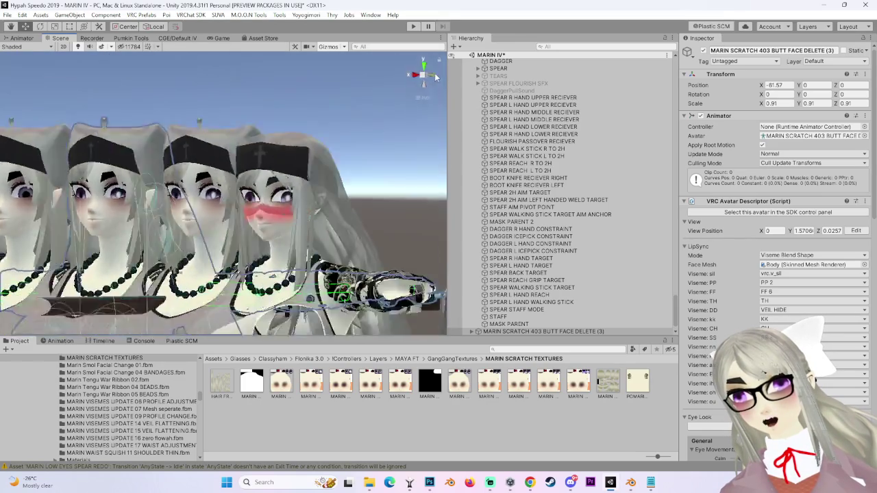
{"action": "left_click", "coordinate": [227, 248]}
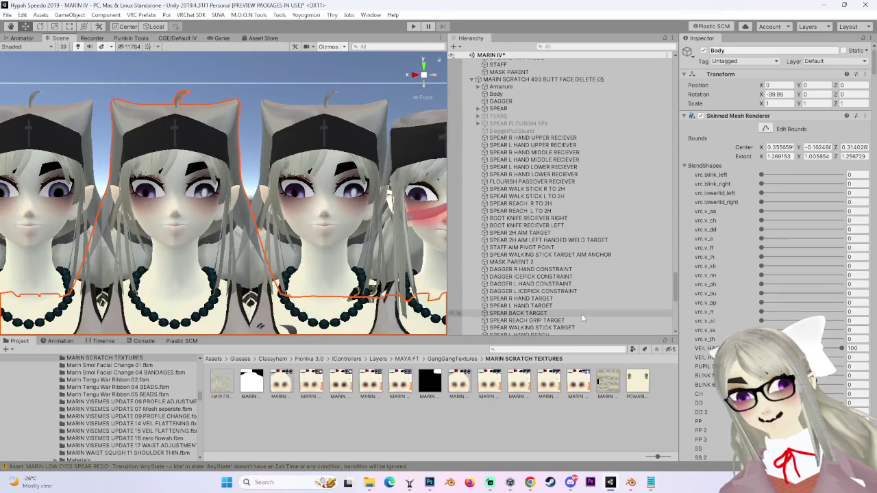
Frame the (3) copy, select its Body mesh, and scroll the Inspector to its BlendShapes.
{"action": "scroll", "coordinate": [550, 328], "scroll_direction": "down", "scroll_amount": 1}
{"action": "scroll", "coordinate": [560, 319], "scroll_direction": "down", "scroll_amount": 2}
{"action": "double_click", "coordinate": [545, 298]}
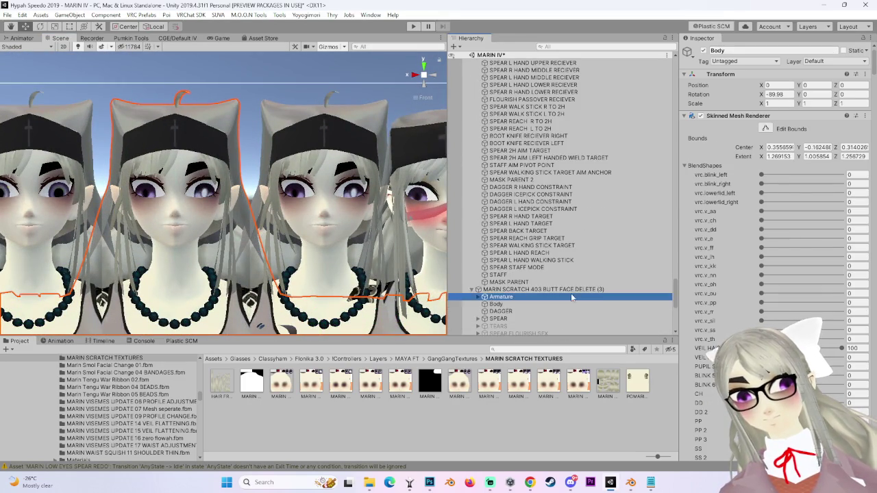
{"action": "scroll", "coordinate": [230, 293], "scroll_direction": "up", "scroll_amount": 6}
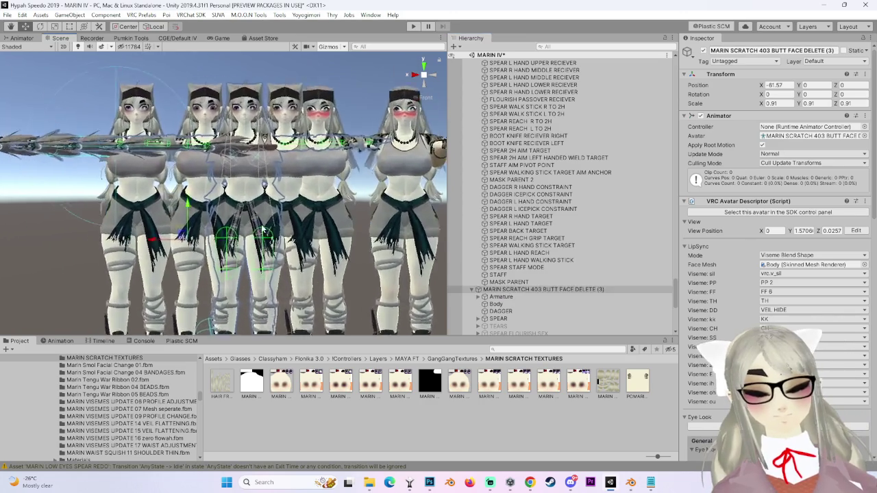
{"action": "scroll", "coordinate": [230, 293], "scroll_direction": "up", "scroll_amount": 10}
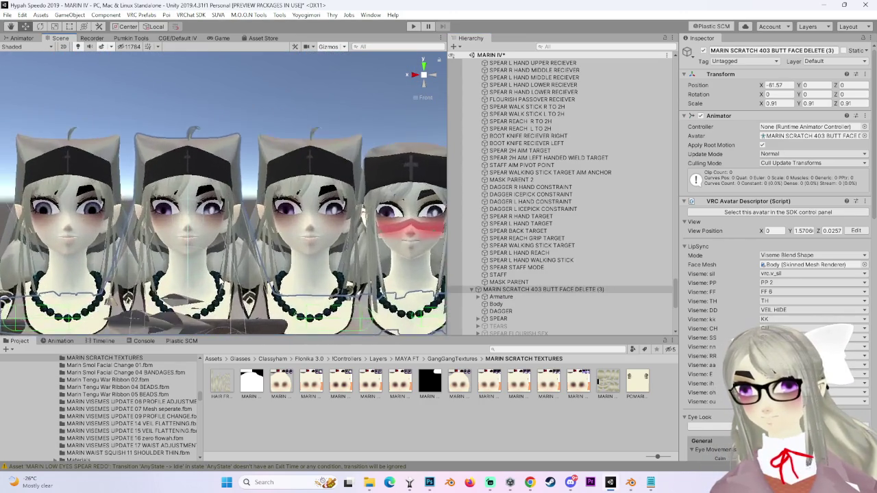
{"action": "scroll", "coordinate": [249, 257], "scroll_direction": "up", "scroll_amount": 2}
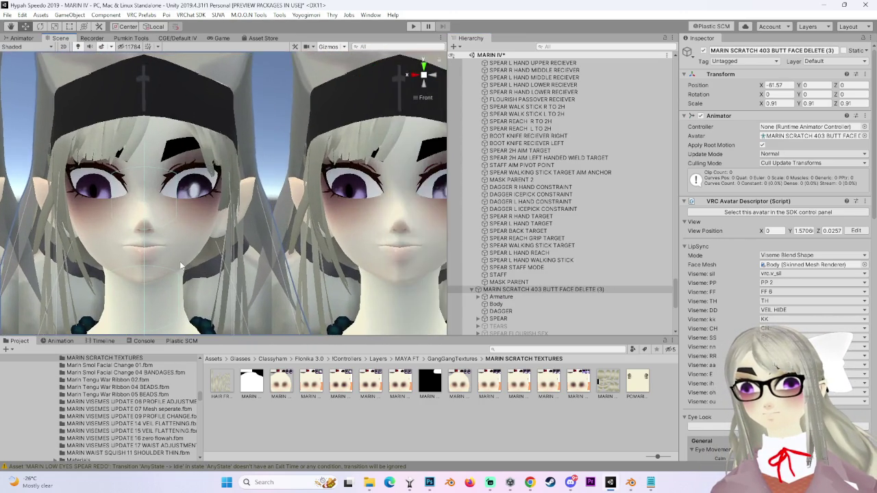
{"action": "scroll", "coordinate": [178, 261], "scroll_direction": "down", "scroll_amount": 2}
{"action": "left_click", "coordinate": [265, 204]}
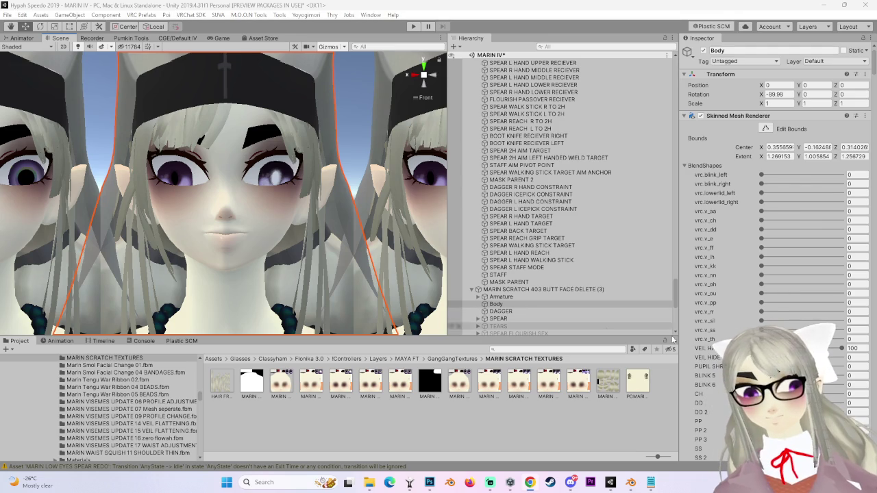
{"action": "scroll", "coordinate": [769, 314], "scroll_direction": "down", "scroll_amount": 3}
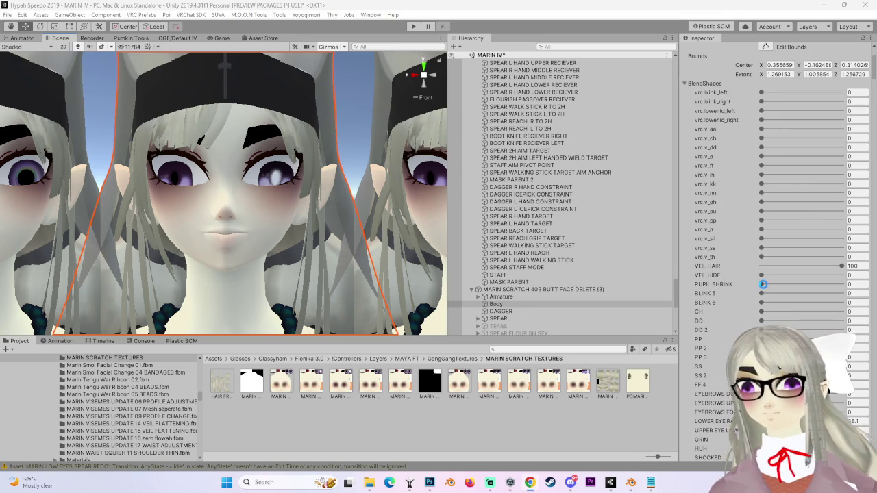
Lower PUPIL SHRINK to 1.5 for bigger pupils and open the mouth with SS.
{"action": "left_click", "coordinate": [763, 284]}
{"action": "left_click_drag", "start_coordinate": [789, 289], "coordinate": [756, 295]}
{"action": "mouse_move", "coordinate": [280, 251]}
{"action": "left_mouse_down"}
{"action": "mouse_move", "coordinate": [351, 244]}
{"action": "mouse_move", "coordinate": [365, 284]}
{"action": "mouse_move", "coordinate": [372, 259]}
{"action": "mouse_move", "coordinate": [299, 261]}
{"action": "left_mouse_up"}
{"action": "mouse_move", "coordinate": [762, 367]}
{"action": "left_mouse_down"}
{"action": "mouse_move", "coordinate": [834, 366]}
{"action": "mouse_move", "coordinate": [663, 382]}
{"action": "left_mouse_up"}
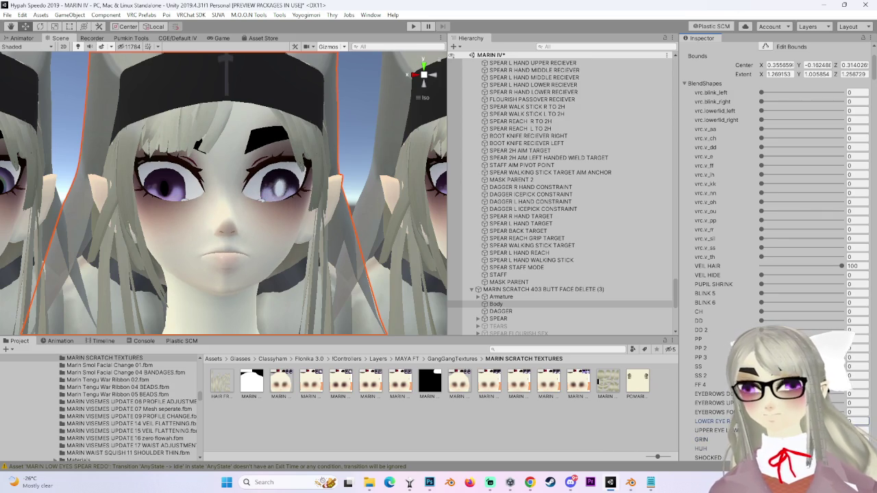
{"action": "type", "text": "34.1"}
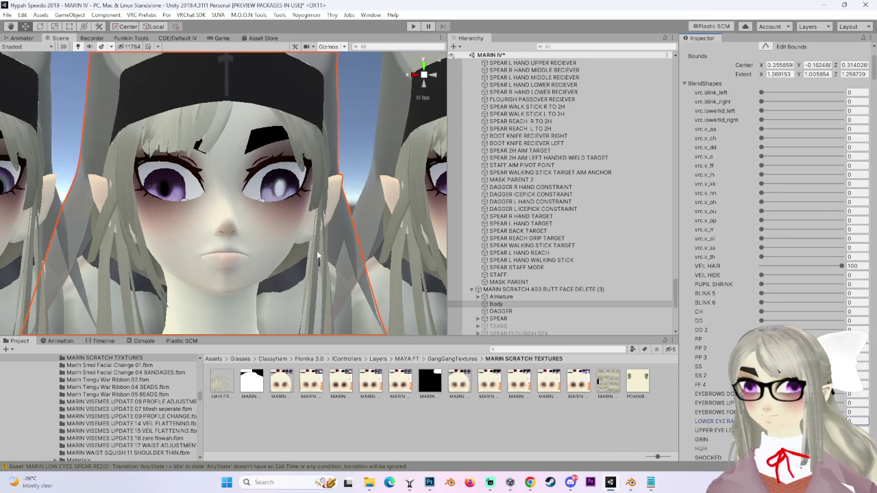
Raise the lower eyelids with LOWER EYE RAISE, checking the heads from above.
{"action": "left_click_drag", "start_coordinate": [347, 274], "coordinate": [330, 254]}
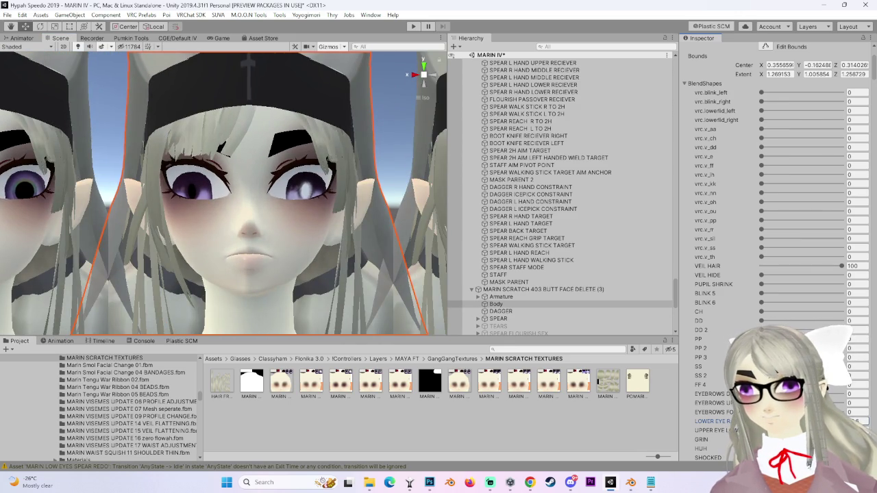
{"action": "scroll", "coordinate": [270, 306], "scroll_direction": "up", "scroll_amount": 1}
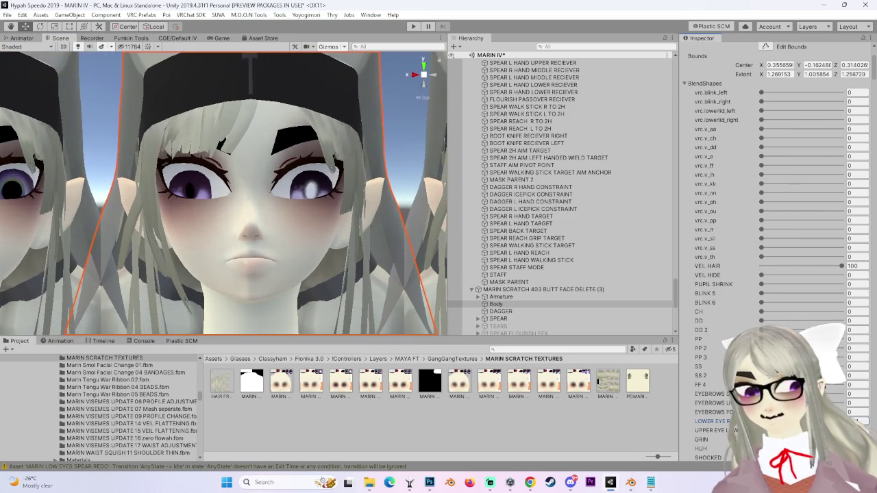
{"action": "mouse_move", "coordinate": [724, 423]}
{"action": "left_mouse_down"}
{"action": "mouse_move", "coordinate": [737, 423]}
{"action": "mouse_move", "coordinate": [727, 423]}
{"action": "left_mouse_up"}
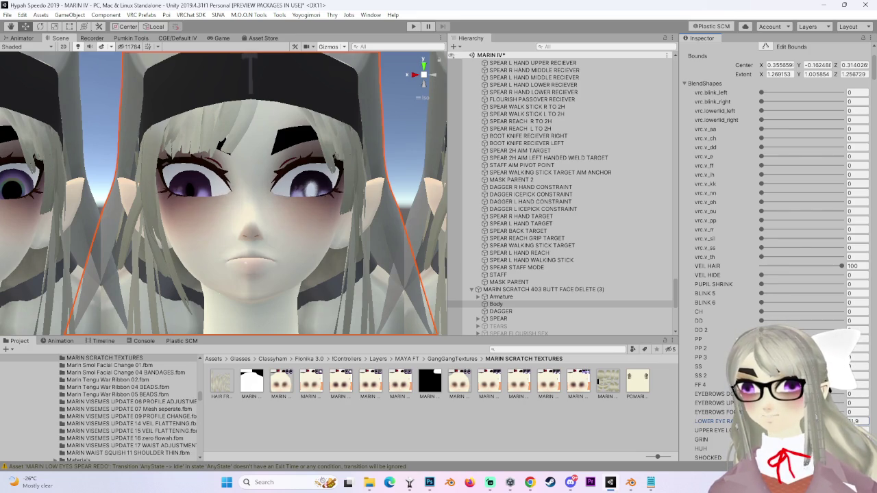
{"action": "scroll", "coordinate": [192, 270], "scroll_direction": "down", "scroll_amount": 3}
{"action": "mouse_move", "coordinate": [192, 270]}
{"action": "left_mouse_down"}
{"action": "mouse_move", "coordinate": [233, 219]}
{"action": "mouse_move", "coordinate": [220, 216]}
{"action": "left_mouse_up"}
{"action": "scroll", "coordinate": [249, 199], "scroll_direction": "up", "scroll_amount": 2}
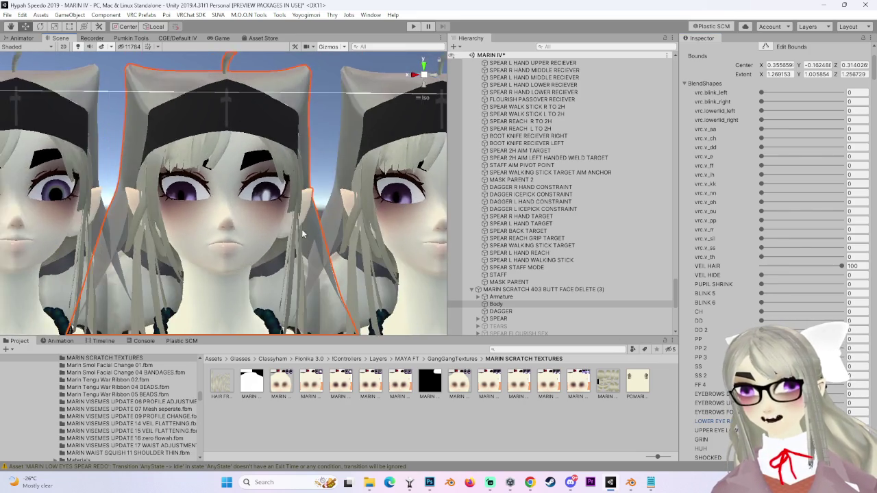
{"action": "scroll", "coordinate": [192, 232], "scroll_direction": "up", "scroll_amount": 6}
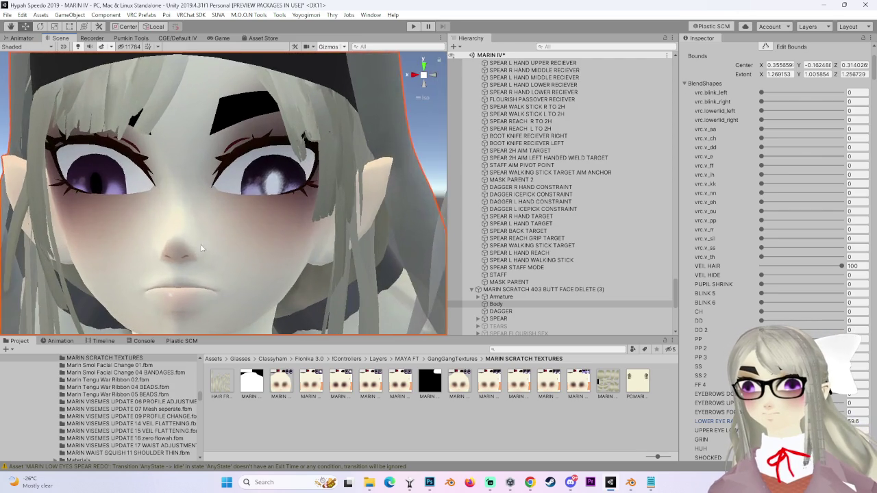
{"action": "scroll", "coordinate": [200, 244], "scroll_direction": "up", "scroll_amount": 3}
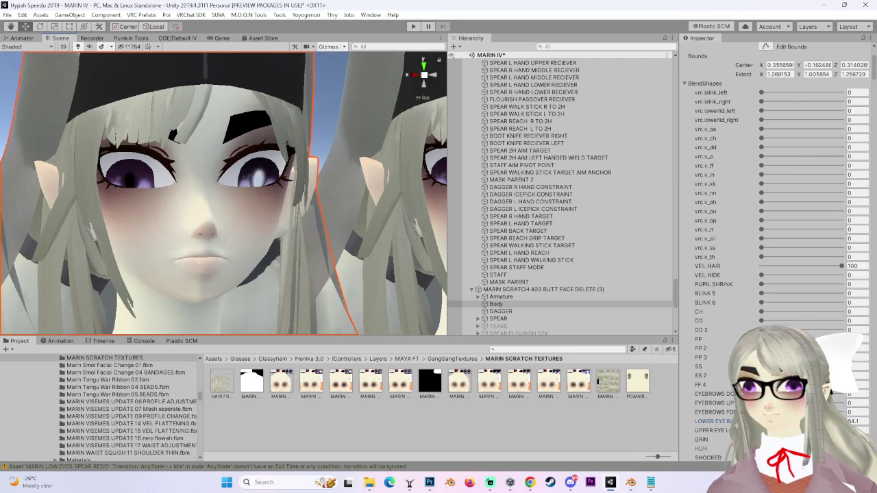
{"action": "scroll", "coordinate": [778, 205], "scroll_direction": "down", "scroll_amount": 3}
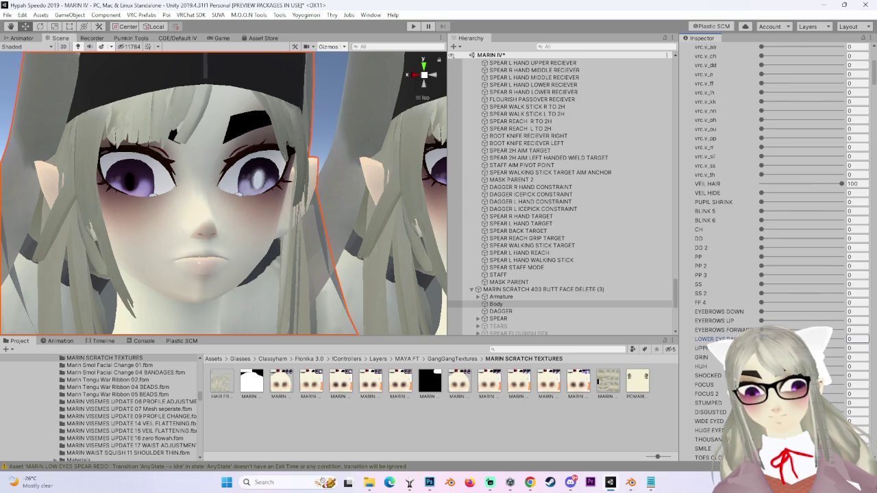
Set FOCUS 2 to 48.6 to half-close the eyes.
{"action": "left_click", "coordinate": [858, 394]}
{"action": "type", "text": "59.2"}
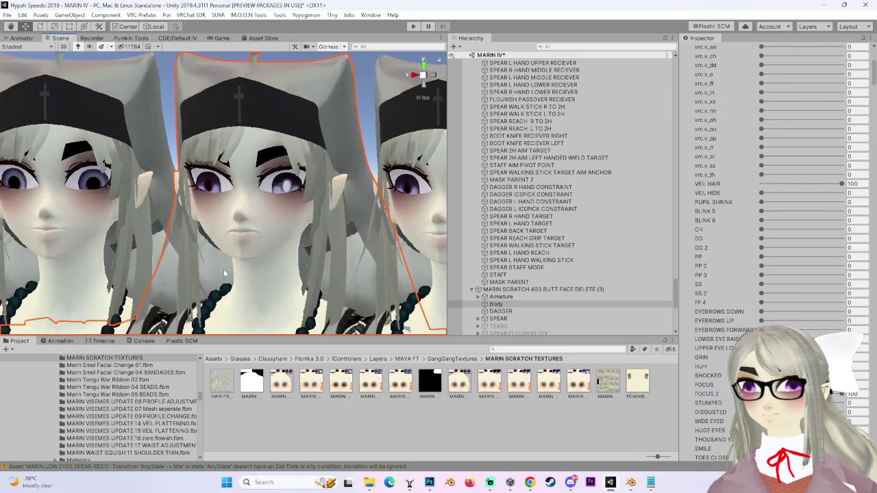
{"action": "mouse_move", "coordinate": [260, 247]}
{"action": "left_mouse_down"}
{"action": "mouse_move", "coordinate": [230, 233]}
{"action": "mouse_move", "coordinate": [274, 255]}
{"action": "mouse_move", "coordinate": [159, 282]}
{"action": "mouse_move", "coordinate": [236, 268]}
{"action": "left_mouse_up"}
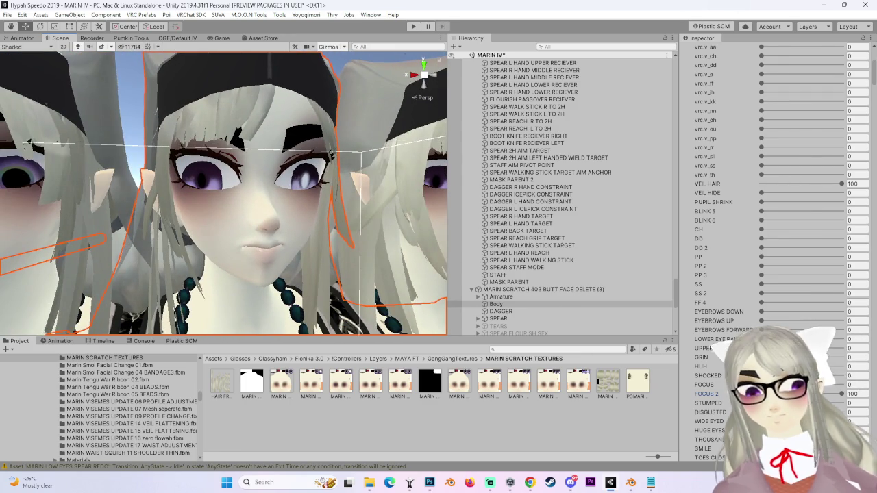
{"action": "left_click_drag", "start_coordinate": [712, 394], "coordinate": [680, 391]}
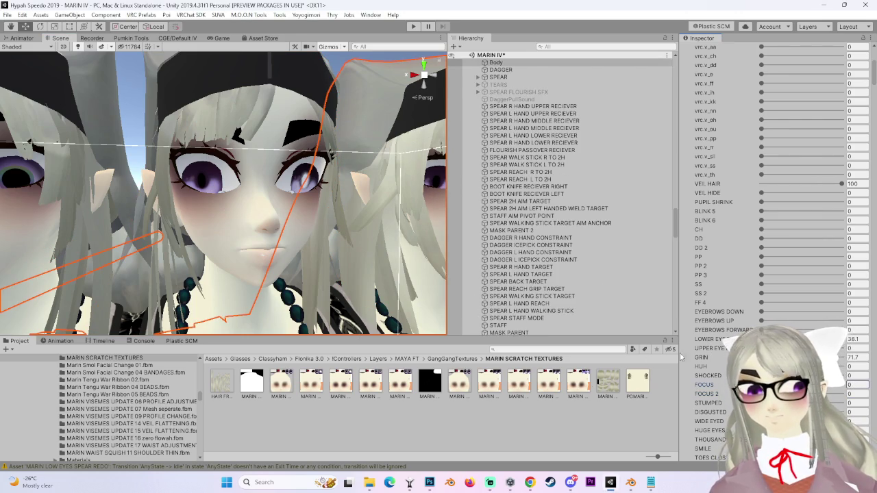
Try the DISGUSTED blendshape up close, then reset it to 0 and widen the eyes.
{"action": "left_click", "coordinate": [293, 217]}
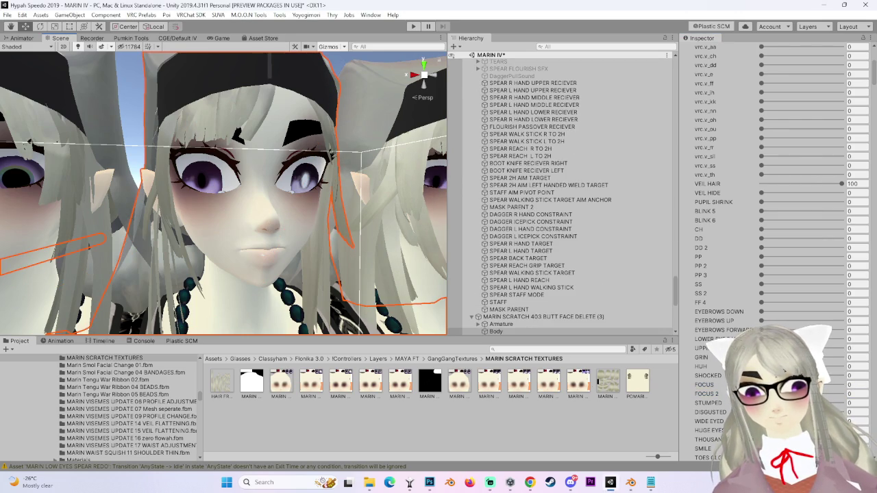
{"action": "left_click_drag", "start_coordinate": [760, 412], "coordinate": [773, 412]}
{"action": "left_click_drag", "start_coordinate": [841, 412], "coordinate": [821, 412]}
{"action": "left_click_drag", "start_coordinate": [206, 261], "coordinate": [223, 262]}
{"action": "left_click_drag", "start_coordinate": [287, 292], "coordinate": [312, 317]}
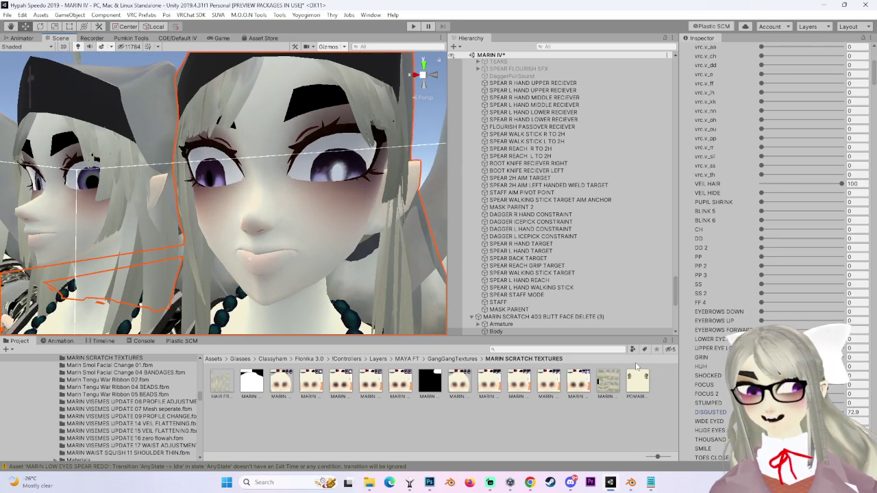
{"action": "mouse_move", "coordinate": [820, 412]}
{"action": "left_mouse_down"}
{"action": "mouse_move", "coordinate": [761, 412]}
{"action": "mouse_move", "coordinate": [842, 421]}
{"action": "mouse_move", "coordinate": [761, 422]}
{"action": "left_mouse_up"}
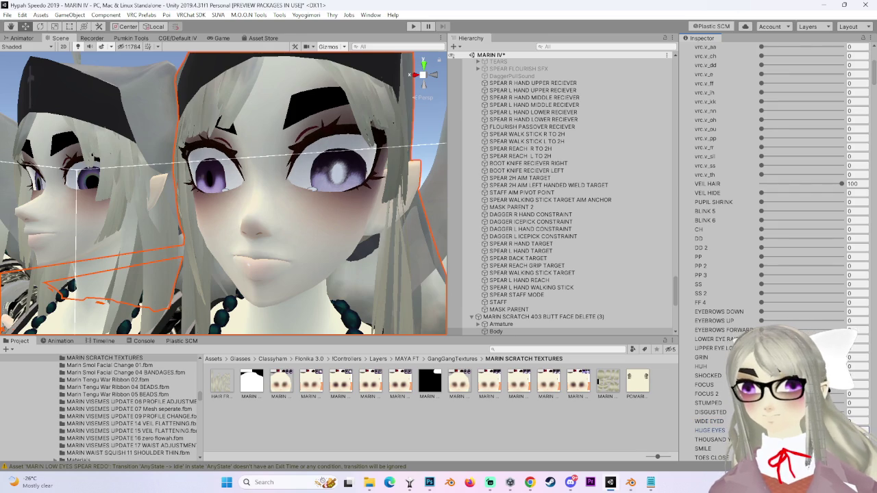
Raise SMILE for a slight smile and view the face front-on.
{"action": "scroll", "coordinate": [774, 274], "scroll_direction": "down", "scroll_amount": 3}
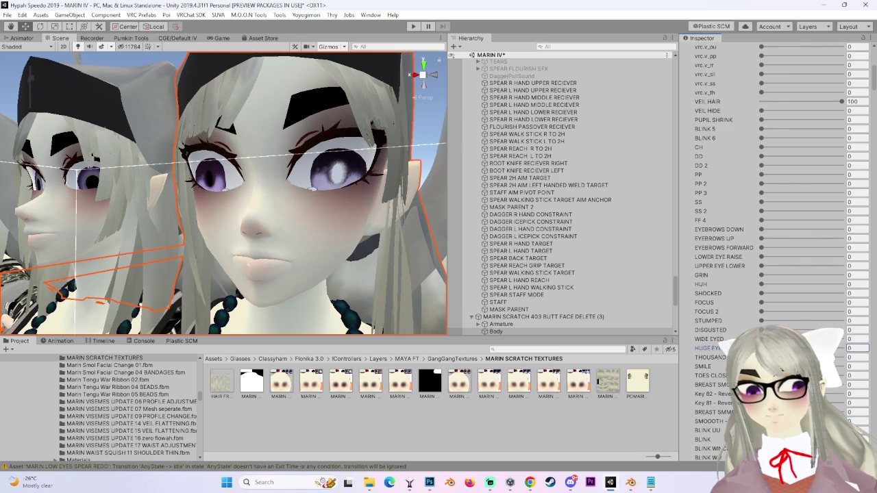
{"action": "left_click", "coordinate": [857, 366]}
{"action": "type", "text": "5.5"}
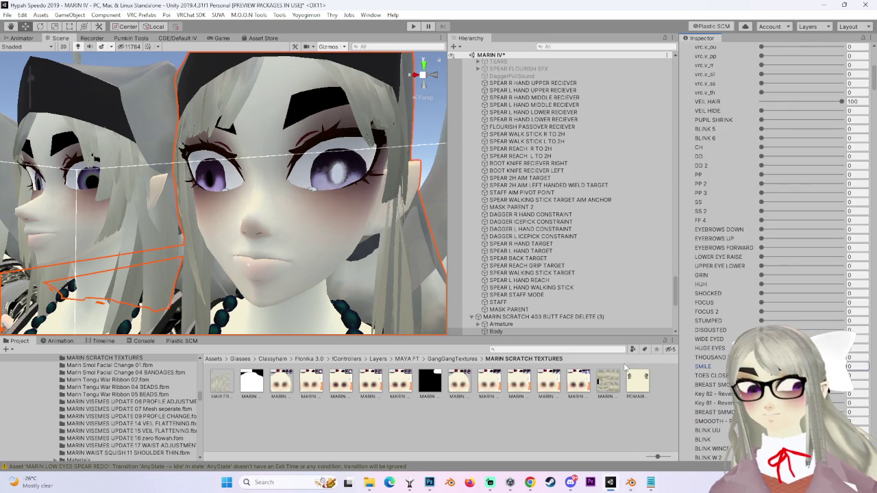
{"action": "type", "text": "24.3"}
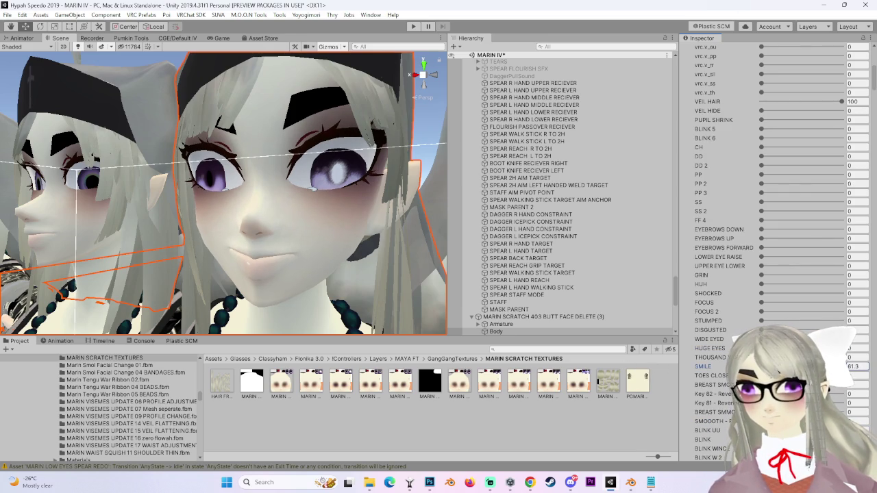
{"action": "mouse_move", "coordinate": [165, 282]}
{"action": "left_mouse_down"}
{"action": "mouse_move", "coordinate": [293, 276]}
{"action": "mouse_move", "coordinate": [214, 276]}
{"action": "mouse_move", "coordinate": [291, 278]}
{"action": "mouse_move", "coordinate": [234, 245]}
{"action": "mouse_move", "coordinate": [318, 290]}
{"action": "mouse_move", "coordinate": [274, 288]}
{"action": "left_mouse_up"}
{"action": "scroll", "coordinate": [293, 275], "scroll_direction": "down", "scroll_amount": 5}
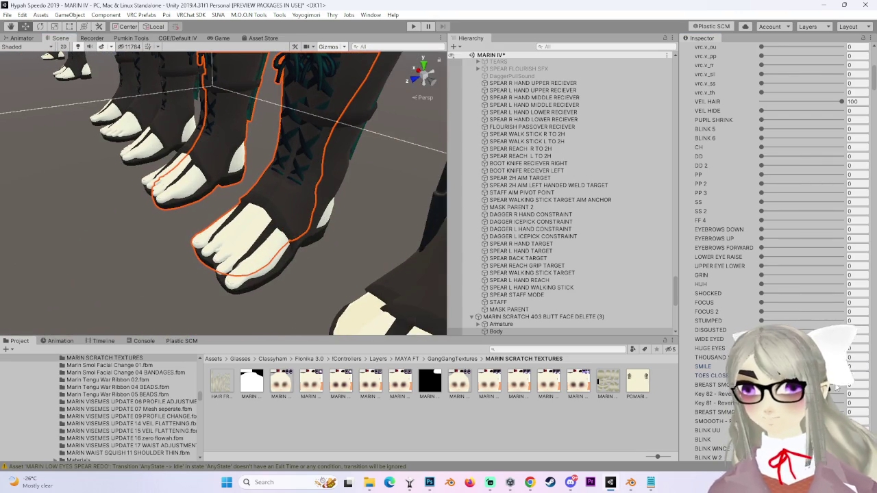
Orbit around the avatar row and centre the view on the blush-faced copy.
{"action": "mouse_move", "coordinate": [415, 161]}
{"action": "left_mouse_down"}
{"action": "mouse_move", "coordinate": [366, 177]}
{"action": "mouse_move", "coordinate": [293, 236]}
{"action": "left_mouse_up"}
{"action": "scroll", "coordinate": [292, 236], "scroll_direction": "down", "scroll_amount": 3}
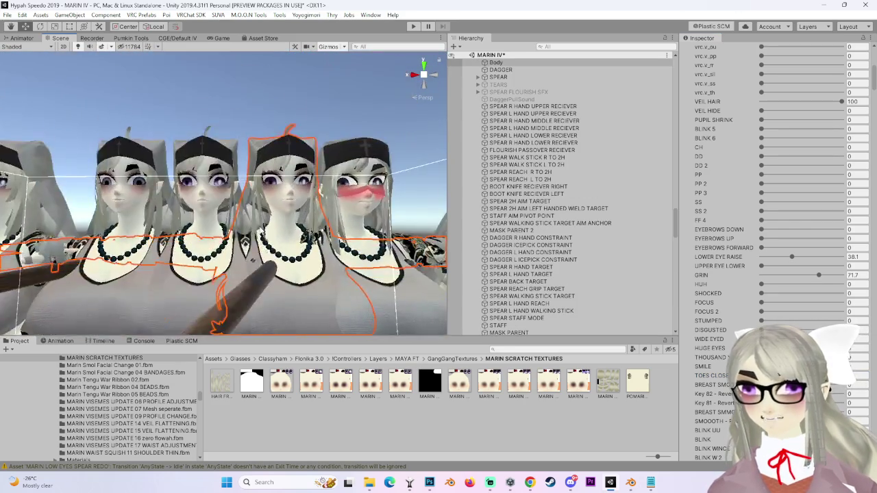
{"action": "scroll", "coordinate": [281, 238], "scroll_direction": "up", "scroll_amount": 8}
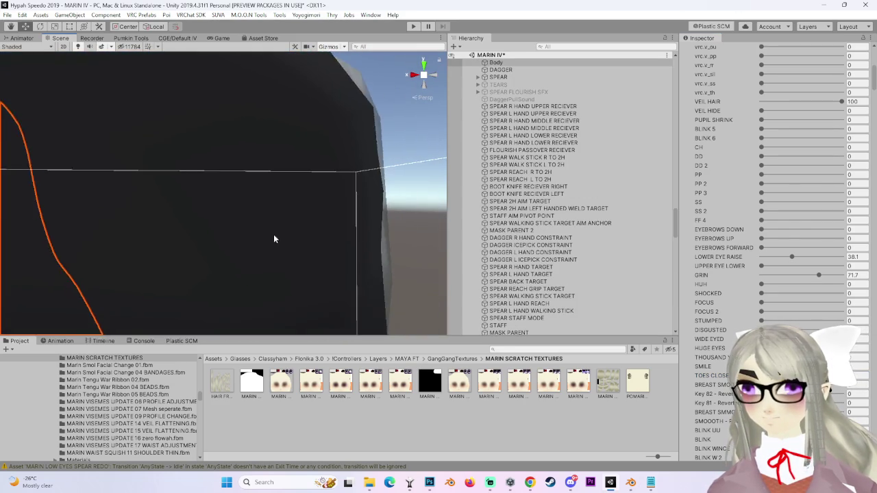
{"action": "scroll", "coordinate": [274, 238], "scroll_direction": "down", "scroll_amount": 5}
{"action": "mouse_move", "coordinate": [274, 238]}
{"action": "left_mouse_down"}
{"action": "mouse_move", "coordinate": [354, 217]}
{"action": "mouse_move", "coordinate": [414, 222]}
{"action": "mouse_move", "coordinate": [394, 216]}
{"action": "left_mouse_up"}
{"action": "scroll", "coordinate": [354, 218], "scroll_direction": "up", "scroll_amount": 5}
{"action": "scroll", "coordinate": [394, 217], "scroll_direction": "up", "scroll_amount": 10}
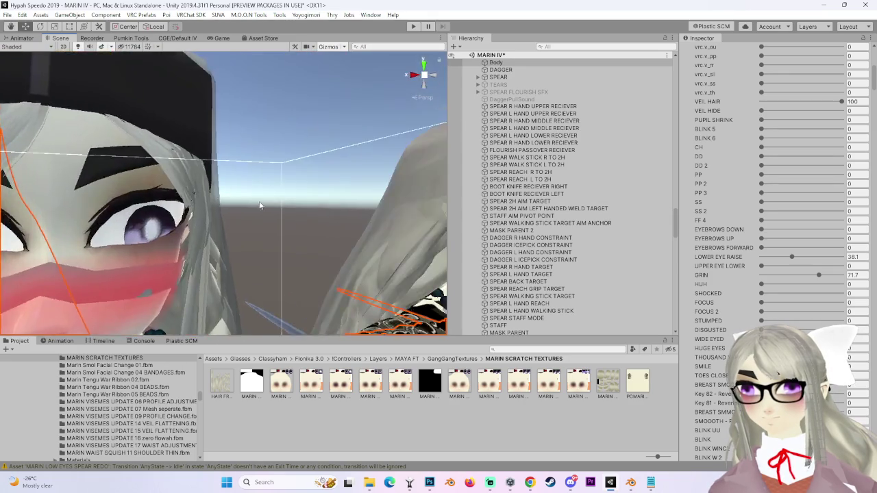
{"action": "scroll", "coordinate": [260, 205], "scroll_direction": "down", "scroll_amount": 8}
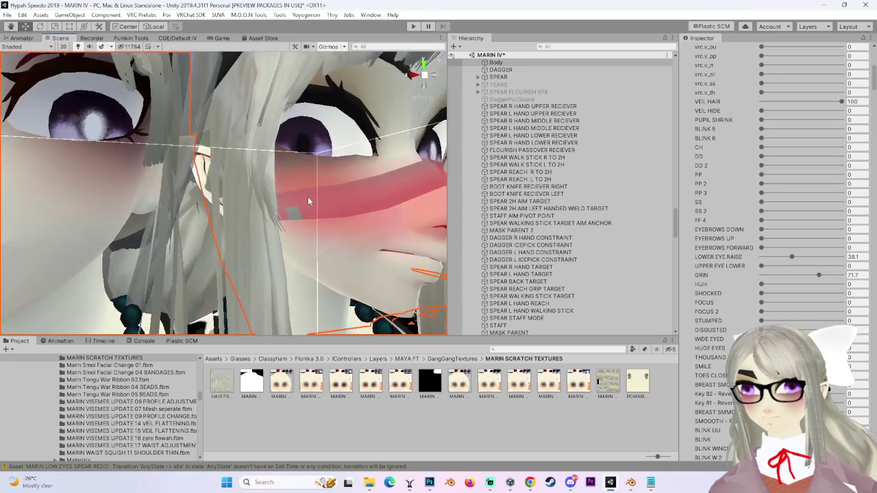
{"action": "scroll", "coordinate": [281, 212], "scroll_direction": "up", "scroll_amount": 8}
{"action": "scroll", "coordinate": [288, 213], "scroll_direction": "down", "scroll_amount": 8}
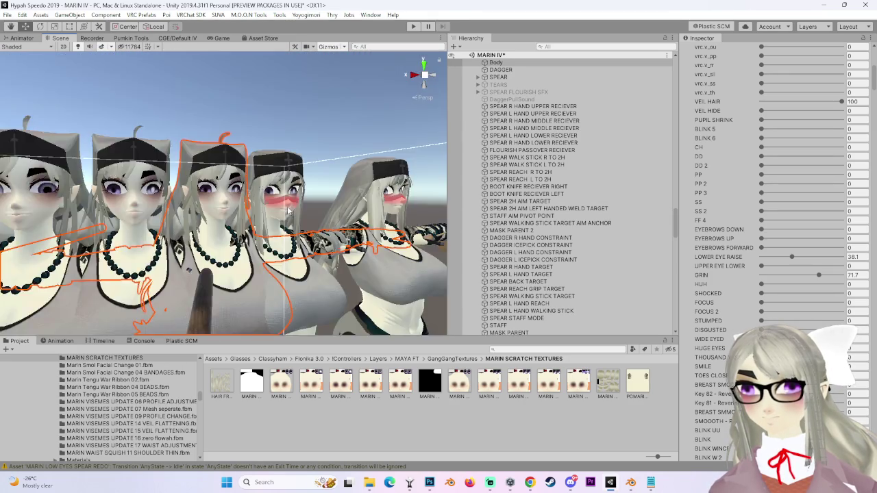
{"action": "mouse_move", "coordinate": [289, 213]}
{"action": "left_mouse_down"}
{"action": "mouse_move", "coordinate": [219, 203]}
{"action": "mouse_move", "coordinate": [200, 209]}
{"action": "mouse_move", "coordinate": [211, 211]}
{"action": "left_mouse_up"}
{"action": "scroll", "coordinate": [205, 201], "scroll_direction": "up", "scroll_amount": 5}
{"action": "scroll", "coordinate": [192, 199], "scroll_direction": "down", "scroll_amount": 3}
{"action": "left_click", "coordinate": [248, 195]}
{"action": "key", "text": "f"}
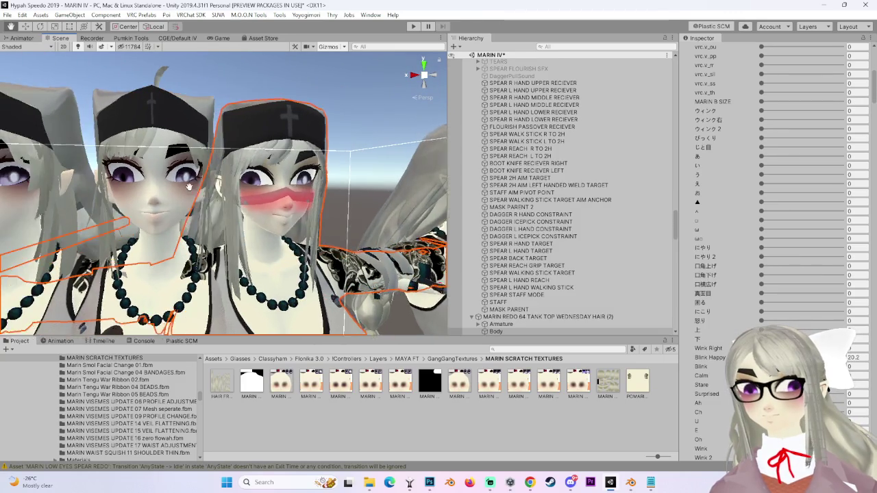
Select the left avatar copy and bring up its blendshape list.
{"action": "scroll", "coordinate": [615, 312], "scroll_direction": "down", "scroll_amount": 4}
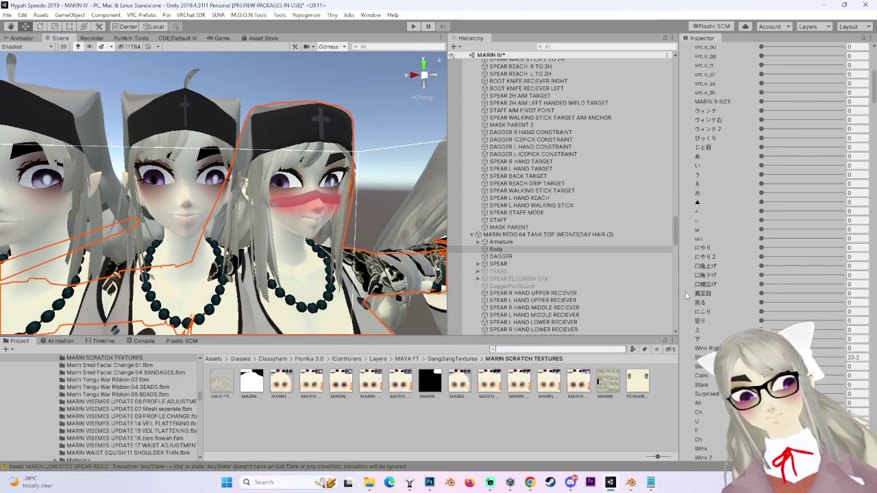
{"action": "scroll", "coordinate": [696, 355], "scroll_direction": "down", "scroll_amount": 5}
{"action": "scroll", "coordinate": [616, 302], "scroll_direction": "down", "scroll_amount": 4}
{"action": "scroll", "coordinate": [718, 312], "scroll_direction": "down", "scroll_amount": 6}
{"action": "scroll", "coordinate": [716, 310], "scroll_direction": "down", "scroll_amount": 8}
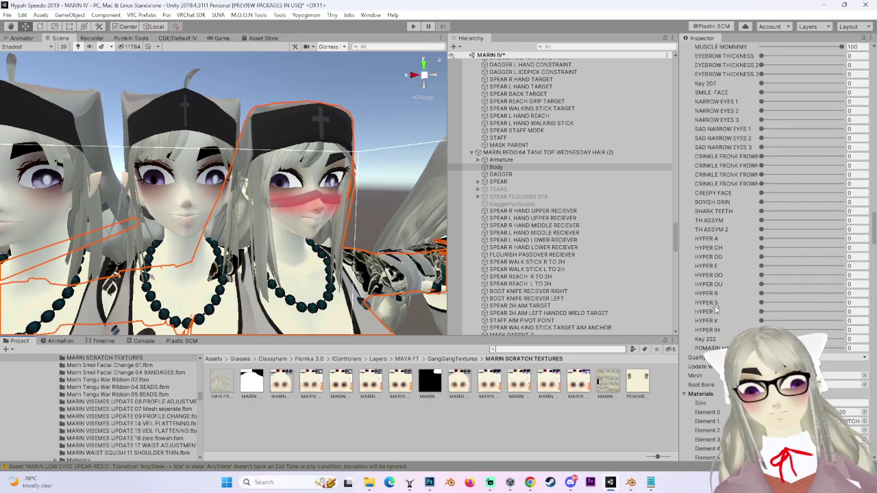
{"action": "scroll", "coordinate": [712, 306], "scroll_direction": "up", "scroll_amount": 8}
{"action": "scroll", "coordinate": [712, 306], "scroll_direction": "up", "scroll_amount": 10}
{"action": "scroll", "coordinate": [279, 279], "scroll_direction": "down", "scroll_amount": 6}
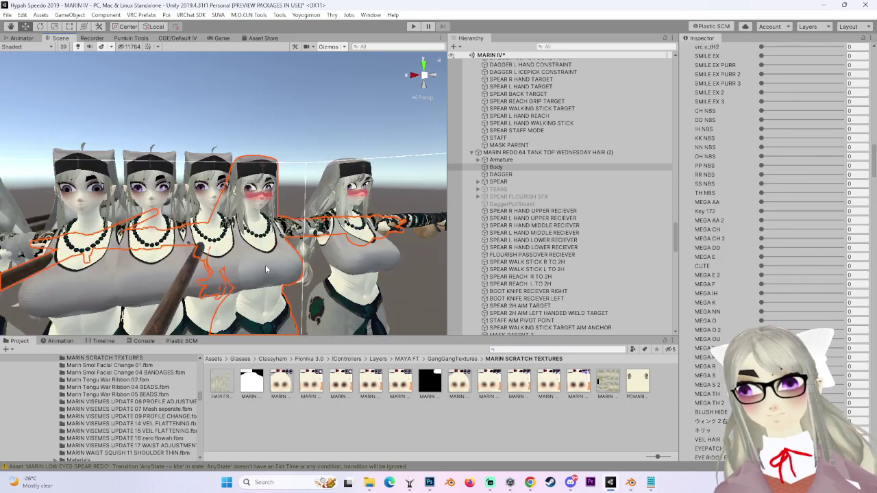
{"action": "scroll", "coordinate": [266, 270], "scroll_direction": "up", "scroll_amount": 8}
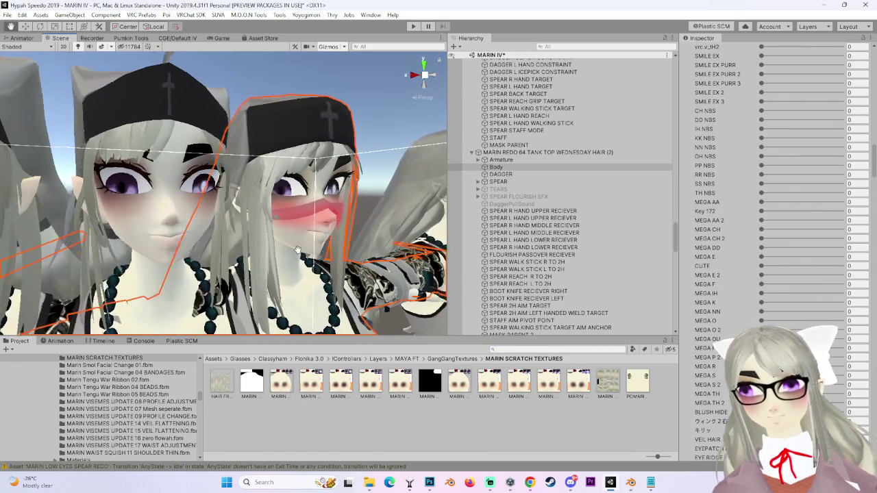
{"action": "left_click", "coordinate": [185, 226]}
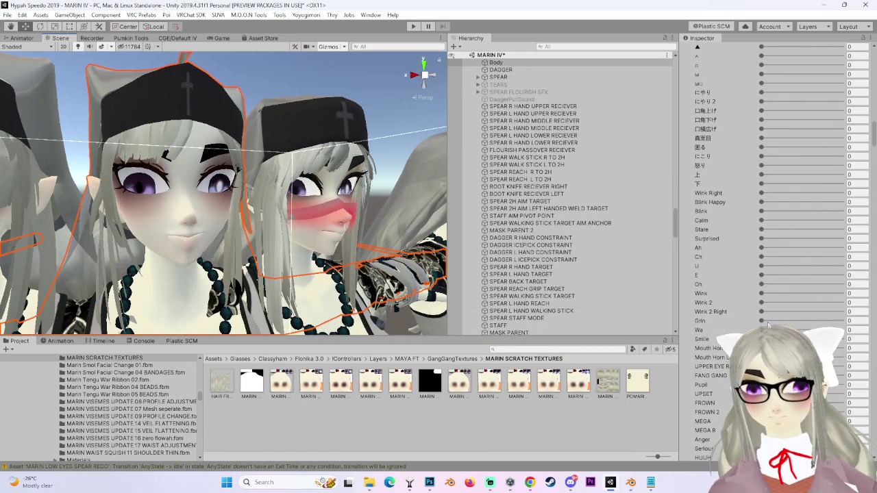
{"action": "scroll", "coordinate": [742, 331], "scroll_direction": "down", "scroll_amount": 9}
{"action": "scroll", "coordinate": [740, 330], "scroll_direction": "down", "scroll_amount": 5}
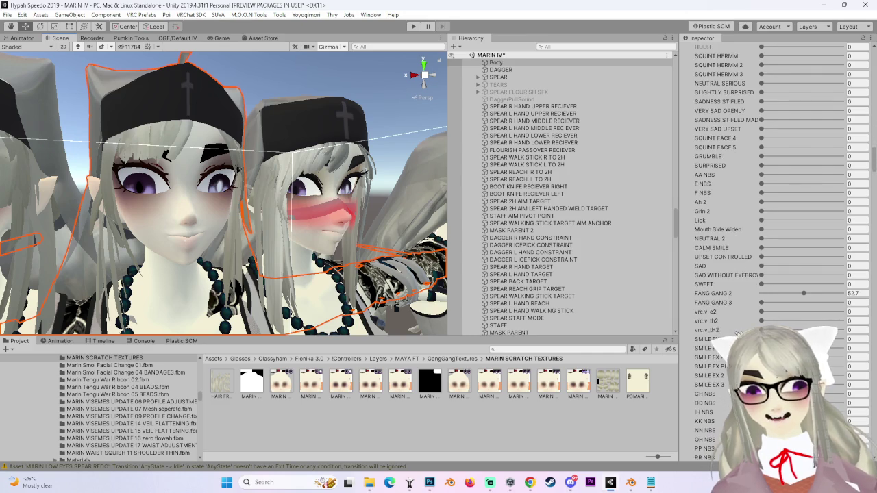
{"action": "scroll", "coordinate": [729, 326], "scroll_direction": "down", "scroll_amount": 5}
{"action": "scroll", "coordinate": [727, 326], "scroll_direction": "up", "scroll_amount": 10}
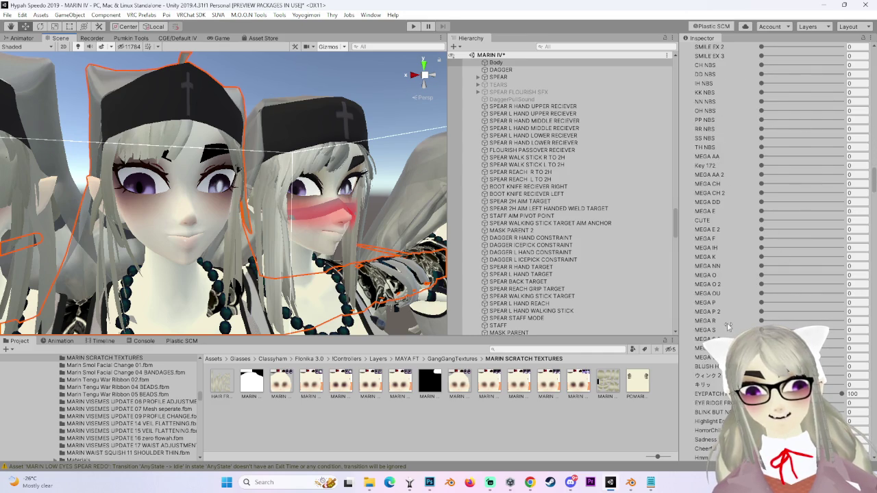
{"action": "scroll", "coordinate": [720, 324], "scroll_direction": "up", "scroll_amount": 12}
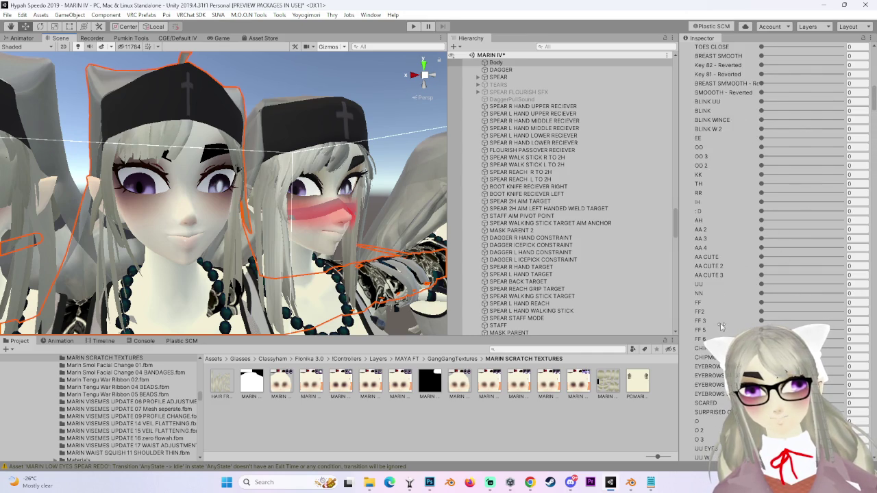
Try CHIPMUNK at 100, reset it to 0, and raise SCARED to about 64.7.
{"action": "mouse_move", "coordinate": [762, 184]}
{"action": "left_mouse_down"}
{"action": "mouse_move", "coordinate": [841, 183]}
{"action": "mouse_move", "coordinate": [761, 184]}
{"action": "left_mouse_up"}
{"action": "left_click", "coordinate": [769, 239]}
{"action": "mouse_move", "coordinate": [792, 248]}
{"action": "left_mouse_down"}
{"action": "mouse_move", "coordinate": [843, 240]}
{"action": "mouse_move", "coordinate": [692, 259]}
{"action": "left_mouse_up"}
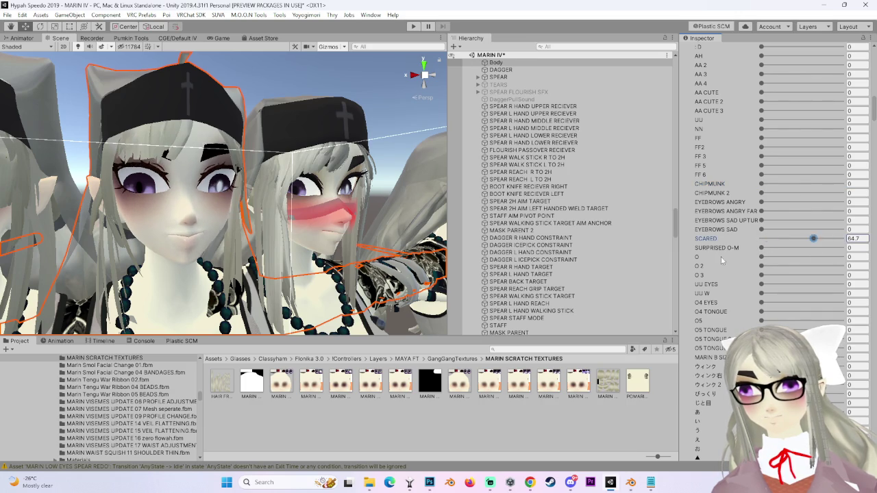
Turn GRIN off and move the view closer to the avatars' faces.
{"action": "scroll", "coordinate": [757, 286], "scroll_direction": "up", "scroll_amount": 10}
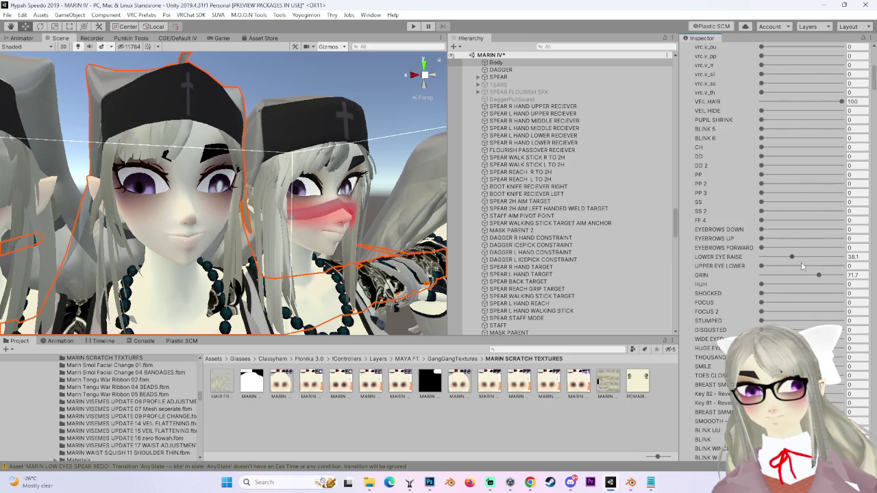
{"action": "left_click", "coordinate": [817, 275]}
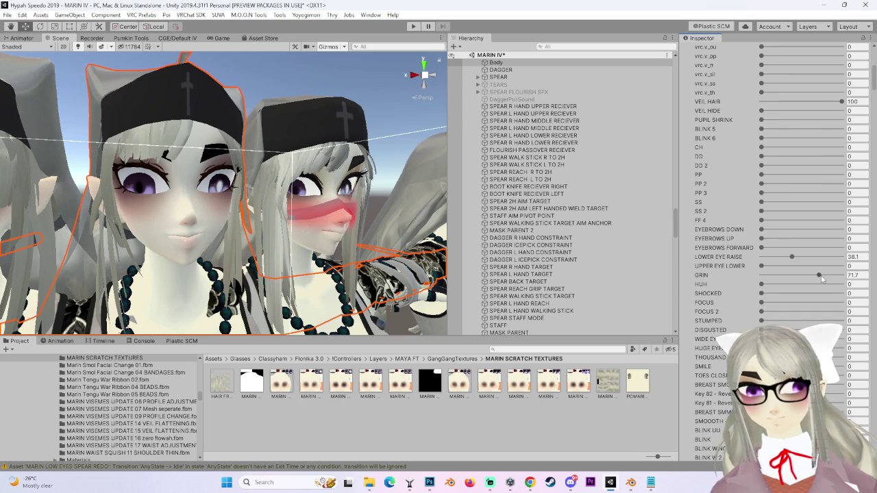
{"action": "left_click_drag", "start_coordinate": [771, 275], "coordinate": [551, 272]}
{"action": "scroll", "coordinate": [754, 288], "scroll_direction": "down", "scroll_amount": 3}
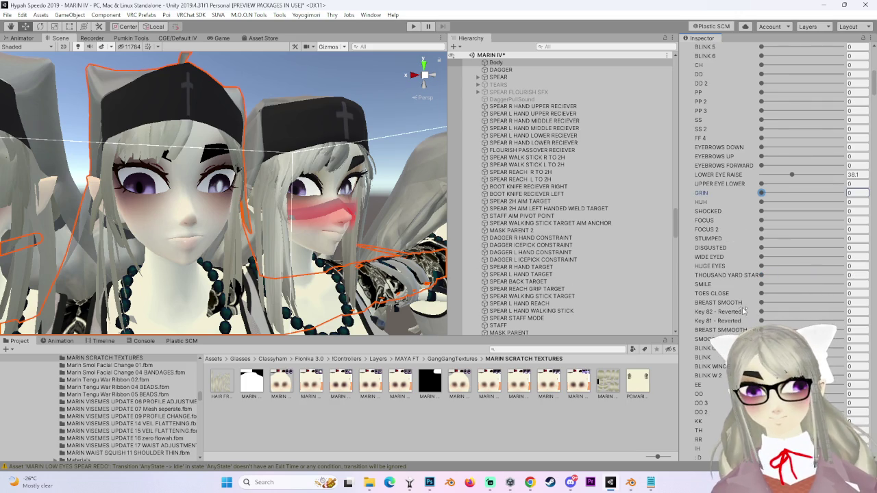
{"action": "left_click_drag", "start_coordinate": [411, 219], "coordinate": [82, 198]}
{"action": "left_click_drag", "start_coordinate": [207, 240], "coordinate": [357, 259]}
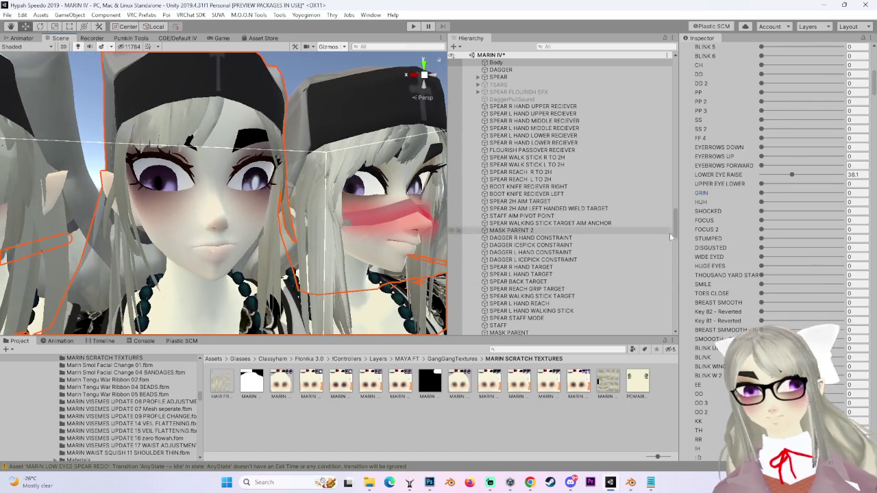
Compare LOWER EYE RAISE at 0 and about 36, then test a blink at full.
{"action": "left_click_drag", "start_coordinate": [789, 174], "coordinate": [694, 174]}
{"action": "mouse_move", "coordinate": [769, 182]}
{"action": "left_mouse_down"}
{"action": "mouse_move", "coordinate": [792, 183]}
{"action": "mouse_move", "coordinate": [763, 184]}
{"action": "mouse_move", "coordinate": [775, 182]}
{"action": "left_mouse_up"}
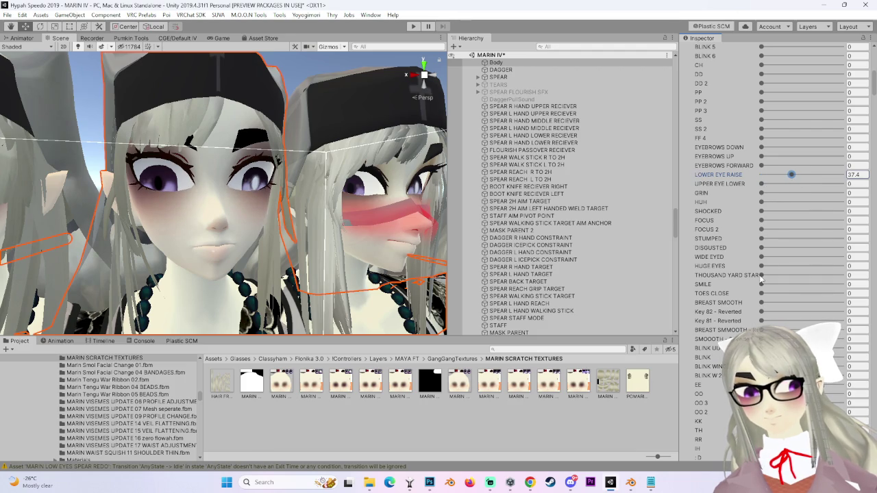
{"action": "mouse_move", "coordinate": [802, 349]}
{"action": "left_mouse_down"}
{"action": "mouse_move", "coordinate": [866, 360]}
{"action": "mouse_move", "coordinate": [780, 348]}
{"action": "left_mouse_up"}
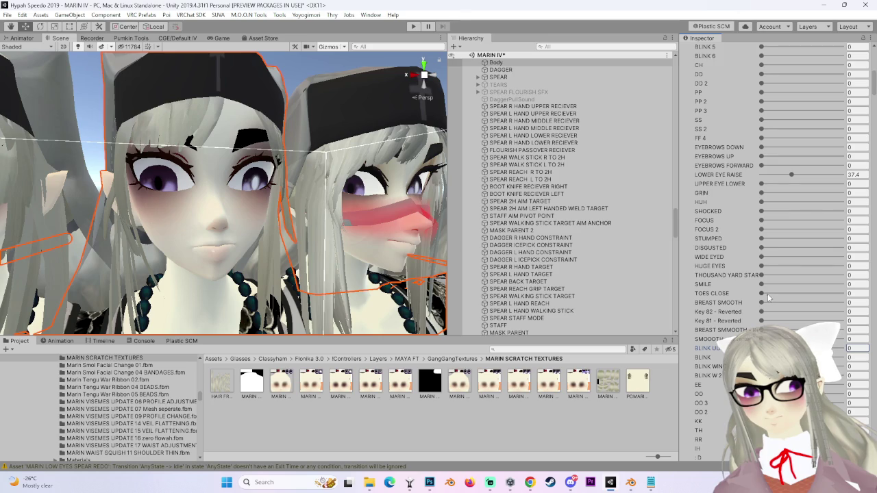
Preview the SHOCKED expression in a frontal close-up, then relax it.
{"action": "left_click_drag", "start_coordinate": [761, 211], "coordinate": [793, 211]}
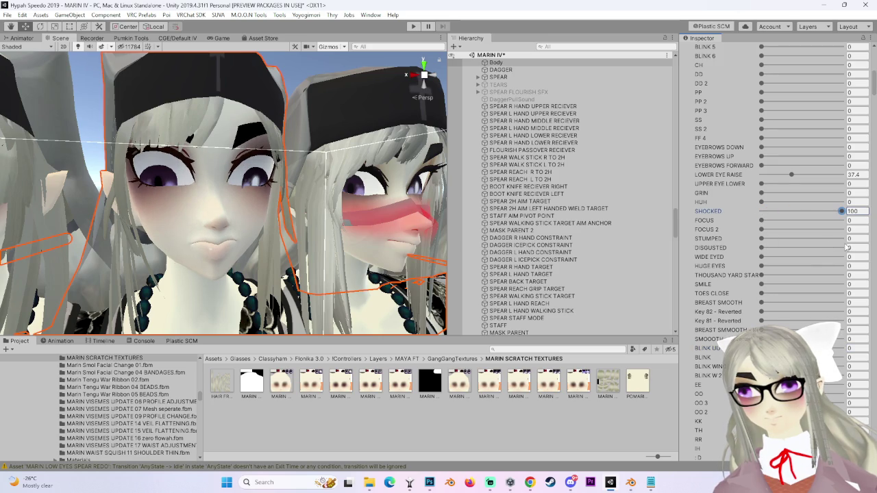
{"action": "key", "text": "f"}
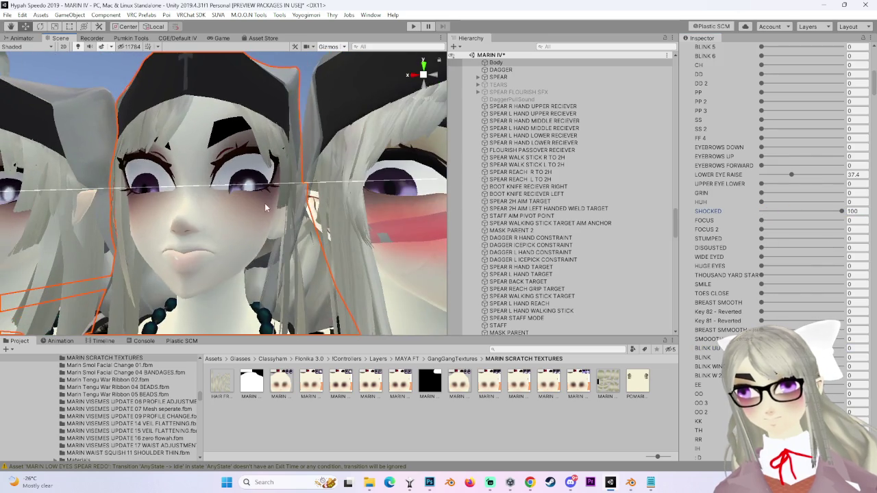
{"action": "scroll", "coordinate": [277, 211], "scroll_direction": "down", "scroll_amount": 1}
{"action": "scroll", "coordinate": [277, 211], "scroll_direction": "up", "scroll_amount": 5}
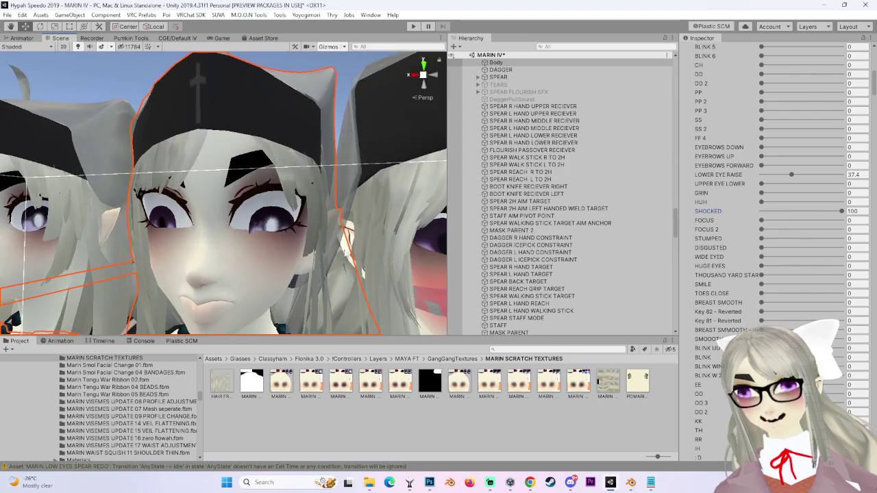
{"action": "scroll", "coordinate": [298, 248], "scroll_direction": "down", "scroll_amount": 3}
{"action": "scroll", "coordinate": [294, 238], "scroll_direction": "up", "scroll_amount": 3}
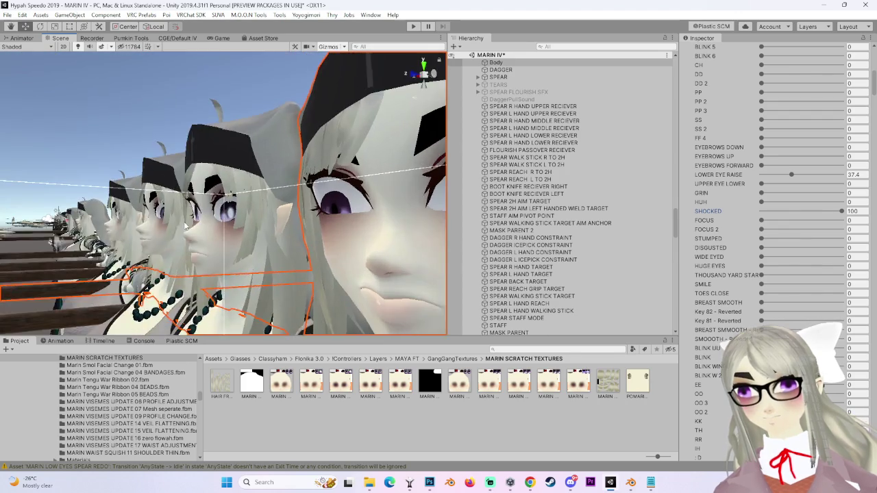
{"action": "scroll", "coordinate": [286, 221], "scroll_direction": "up", "scroll_amount": 2}
{"action": "key", "text": "f"}
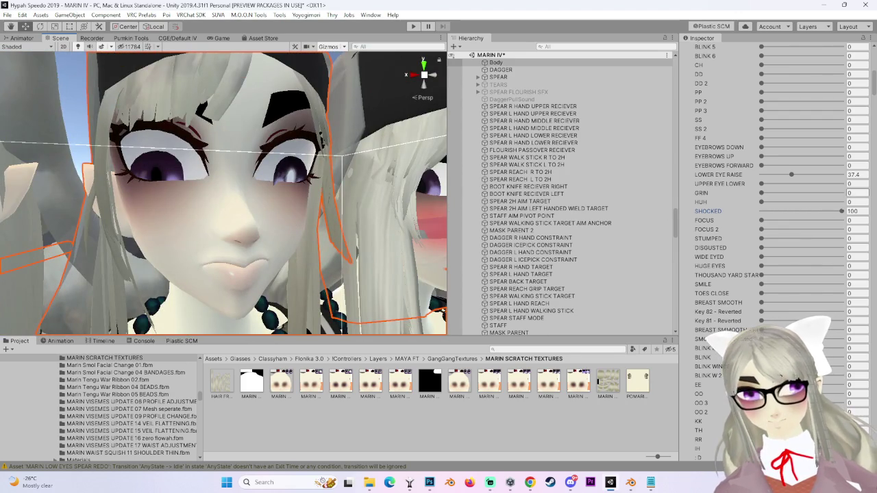
{"action": "mouse_move", "coordinate": [834, 214]}
{"action": "left_mouse_down"}
{"action": "mouse_move", "coordinate": [651, 215]}
{"action": "mouse_move", "coordinate": [802, 230]}
{"action": "mouse_move", "coordinate": [757, 212]}
{"action": "mouse_move", "coordinate": [822, 196]}
{"action": "mouse_move", "coordinate": [649, 208]}
{"action": "left_mouse_up"}
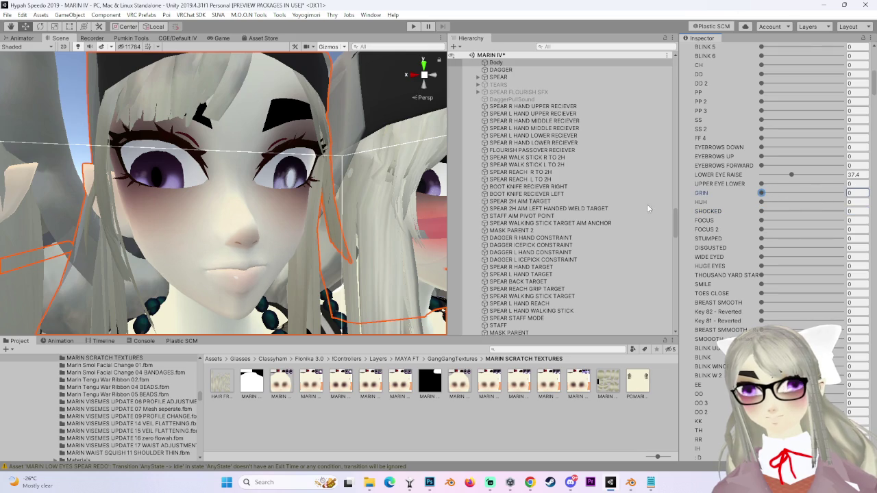
Set FF 4 to 1.7 and try EYEBROWS UP before resetting it to 0.
{"action": "left_click_drag", "start_coordinate": [804, 148], "coordinate": [867, 155]}
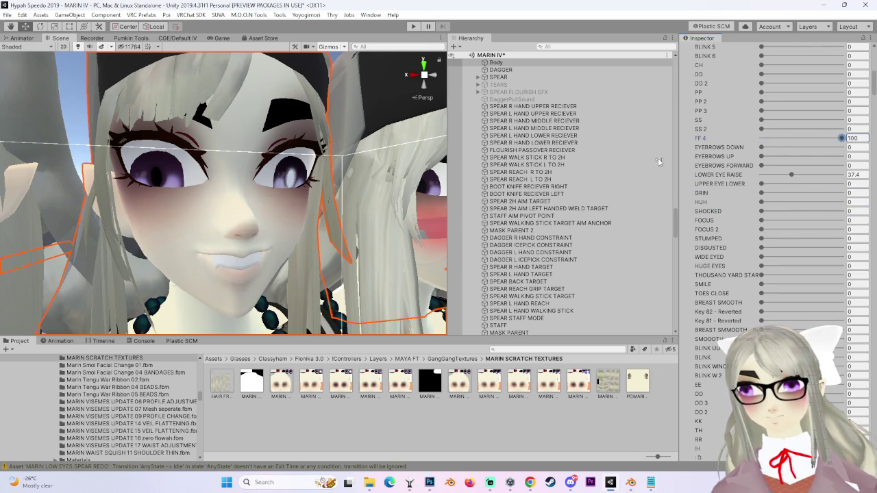
{"action": "type", "text": "0100"}
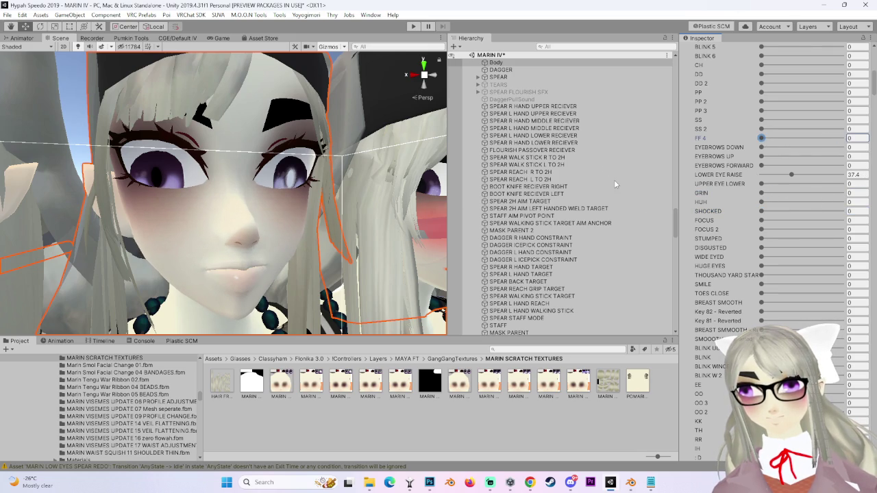
{"action": "type", "text": "1.7"}
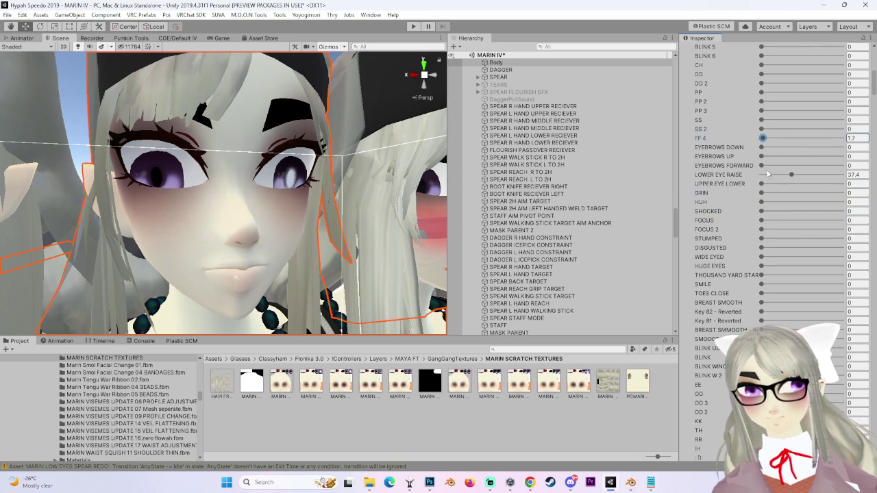
{"action": "left_click", "coordinate": [764, 157]}
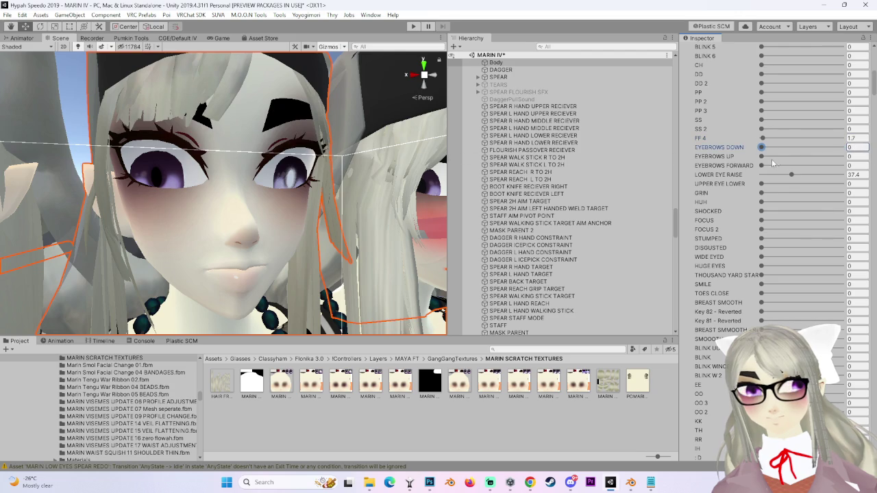
{"action": "left_click", "coordinate": [858, 156]}
{"action": "type", "text": "1.1"}
{"action": "left_click", "coordinate": [836, 158]}
{"action": "left_click", "coordinate": [761, 156]}
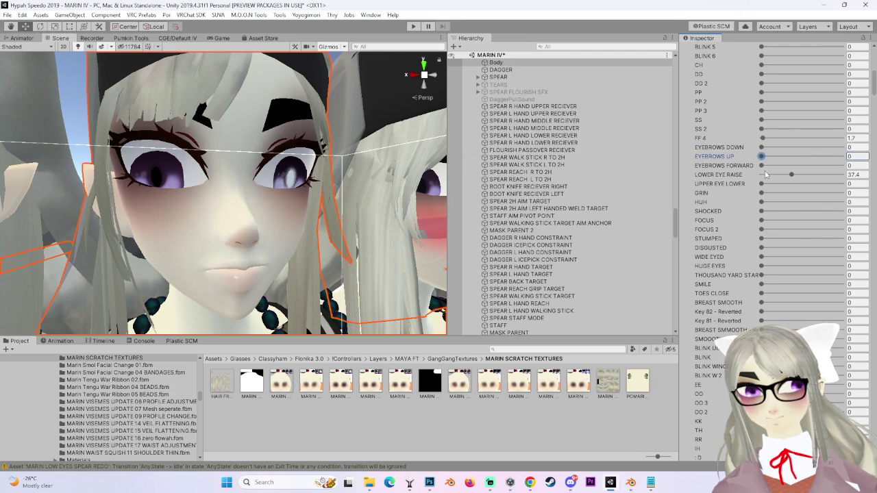
Test and reset UPPER EYE LOWER, add a slight GRIN, and push FOCUS 2 to full.
{"action": "left_click_drag", "start_coordinate": [762, 185], "coordinate": [858, 185]}
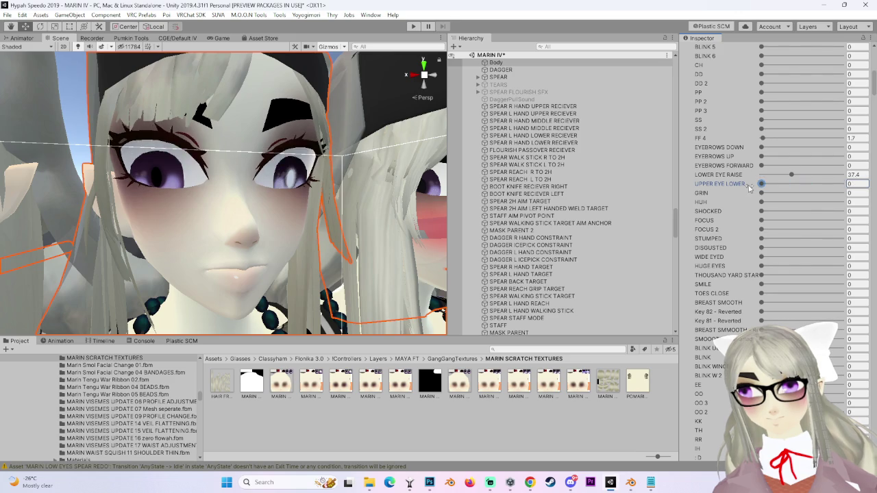
{"action": "scroll", "coordinate": [313, 168], "scroll_direction": "up", "scroll_amount": 2}
{"action": "mouse_move", "coordinate": [313, 168]}
{"action": "left_mouse_down"}
{"action": "mouse_move", "coordinate": [360, 172]}
{"action": "mouse_move", "coordinate": [381, 189]}
{"action": "left_mouse_up"}
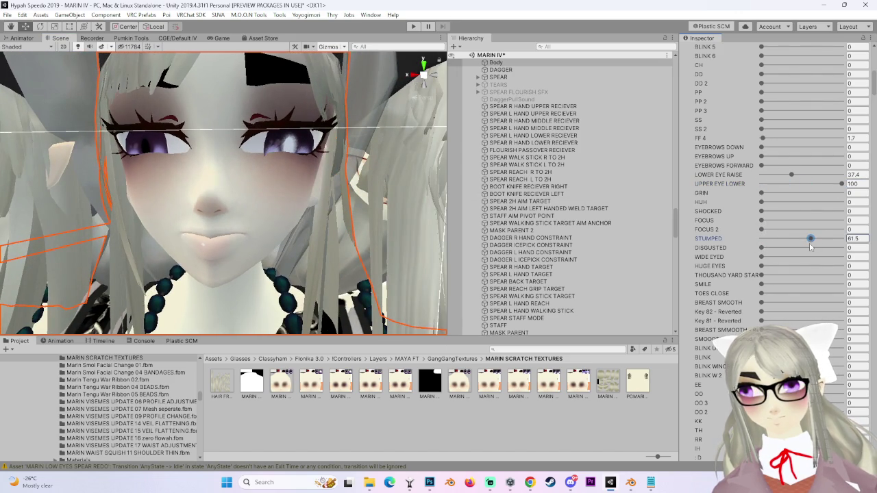
{"action": "left_click_drag", "start_coordinate": [727, 183], "coordinate": [711, 184]}
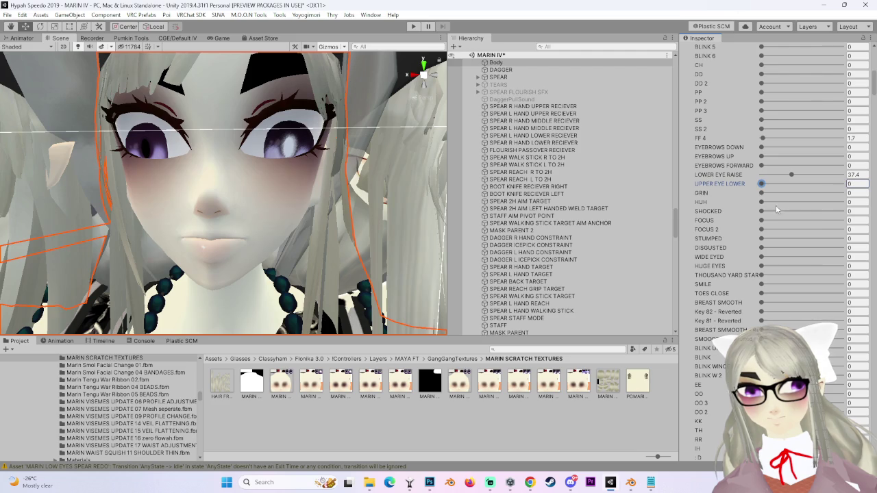
{"action": "mouse_move", "coordinate": [762, 193]}
{"action": "left_mouse_down"}
{"action": "mouse_move", "coordinate": [792, 193]}
{"action": "mouse_move", "coordinate": [764, 193]}
{"action": "left_mouse_up"}
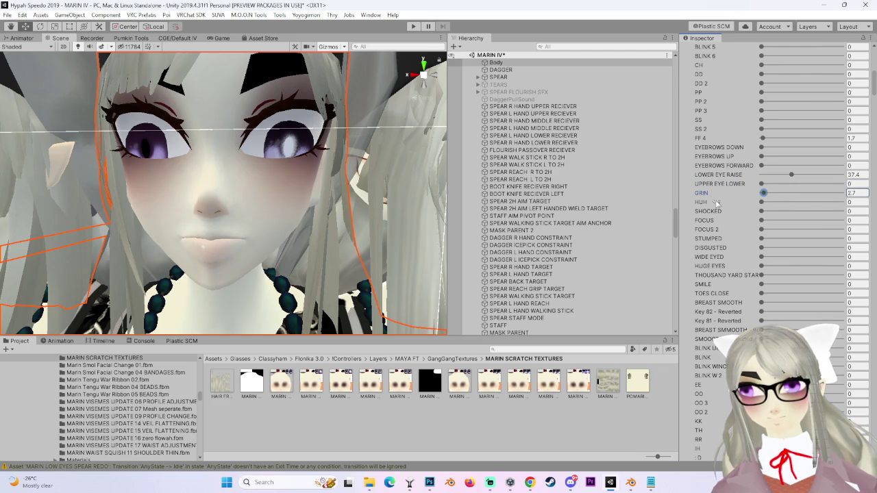
{"action": "left_click_drag", "start_coordinate": [764, 230], "coordinate": [844, 238]}
{"action": "mouse_move", "coordinate": [334, 200]}
{"action": "left_mouse_down"}
{"action": "mouse_move", "coordinate": [384, 203]}
{"action": "mouse_move", "coordinate": [309, 201]}
{"action": "left_mouse_up"}
Orbit and zoom across the avatar row to compare the faces up close.
{"action": "scroll", "coordinate": [309, 201], "scroll_direction": "down", "scroll_amount": 10}
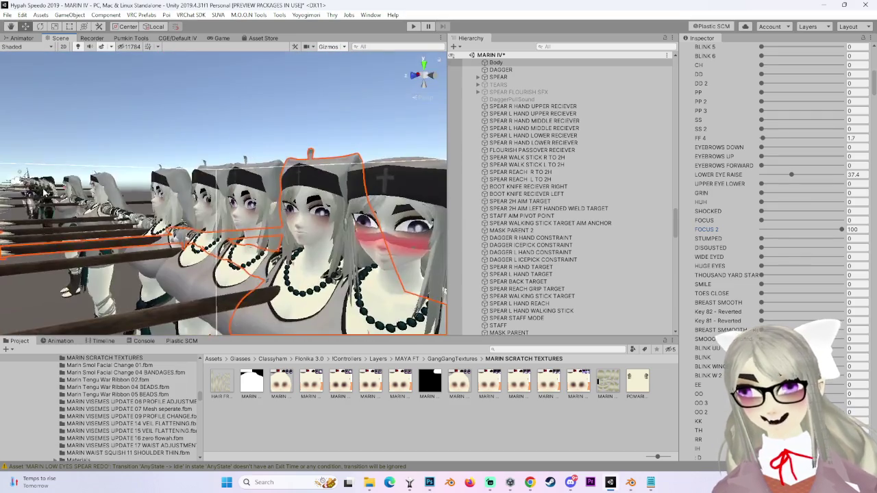
{"action": "scroll", "coordinate": [182, 195], "scroll_direction": "up", "scroll_amount": 8}
{"action": "left_click_drag", "start_coordinate": [181, 196], "coordinate": [127, 174]}
{"action": "scroll", "coordinate": [219, 209], "scroll_direction": "up", "scroll_amount": 3}
{"action": "left_click_drag", "start_coordinate": [217, 207], "coordinate": [257, 217]}
{"action": "left_click_drag", "start_coordinate": [272, 186], "coordinate": [222, 182]}
{"action": "scroll", "coordinate": [303, 177], "scroll_direction": "up", "scroll_amount": 4}
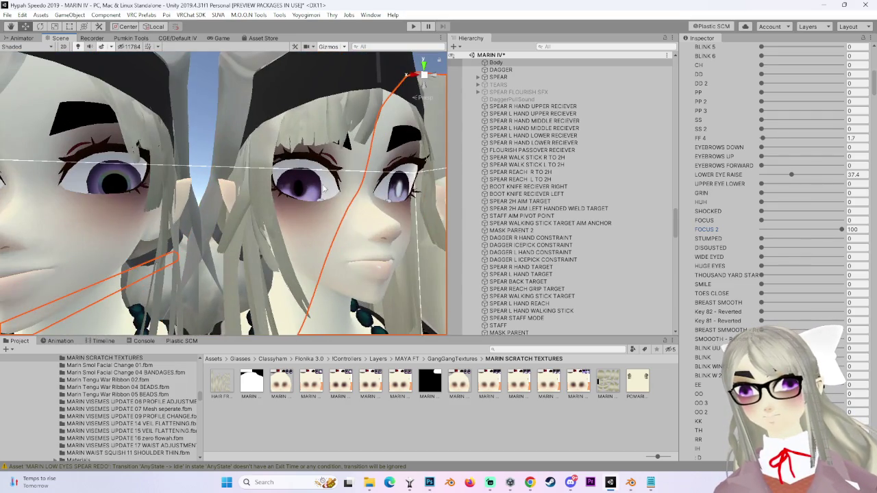
{"action": "scroll", "coordinate": [328, 189], "scroll_direction": "down", "scroll_amount": 3}
{"action": "left_click_drag", "start_coordinate": [348, 185], "coordinate": [269, 199]}
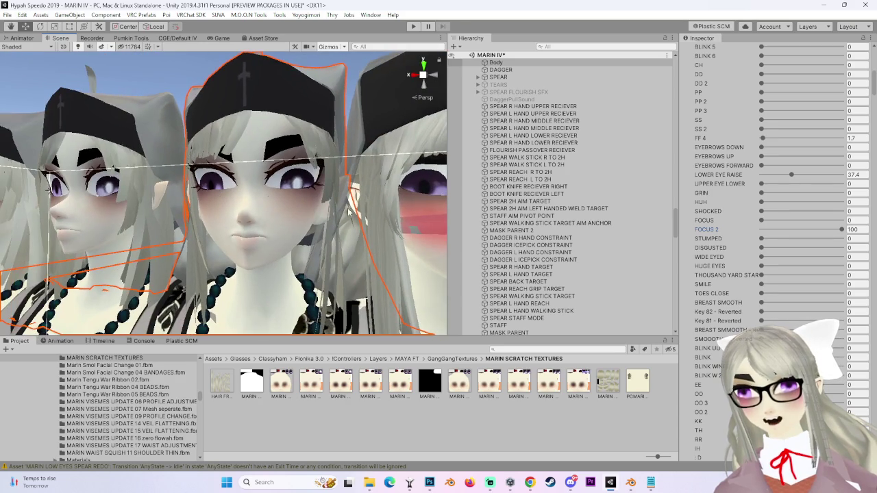
{"action": "left_click_drag", "start_coordinate": [384, 211], "coordinate": [155, 228]}
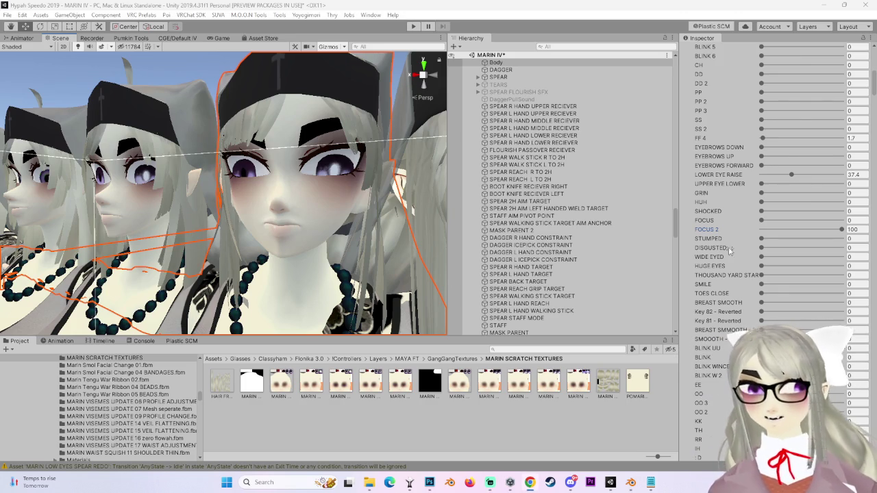
Set WIDE EYED to 9.7, try the KK mouth shape, and turn FOCUS 2 back off.
{"action": "left_click", "coordinate": [769, 257]}
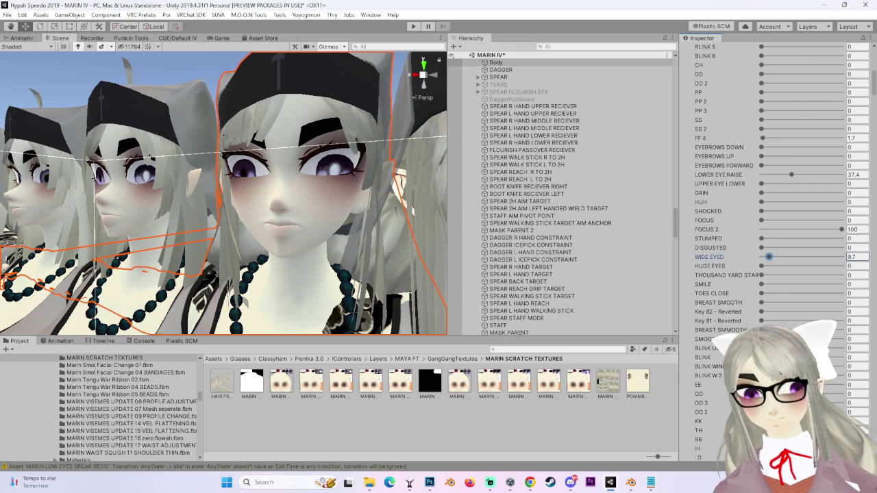
{"action": "left_click_drag", "start_coordinate": [297, 251], "coordinate": [322, 248]}
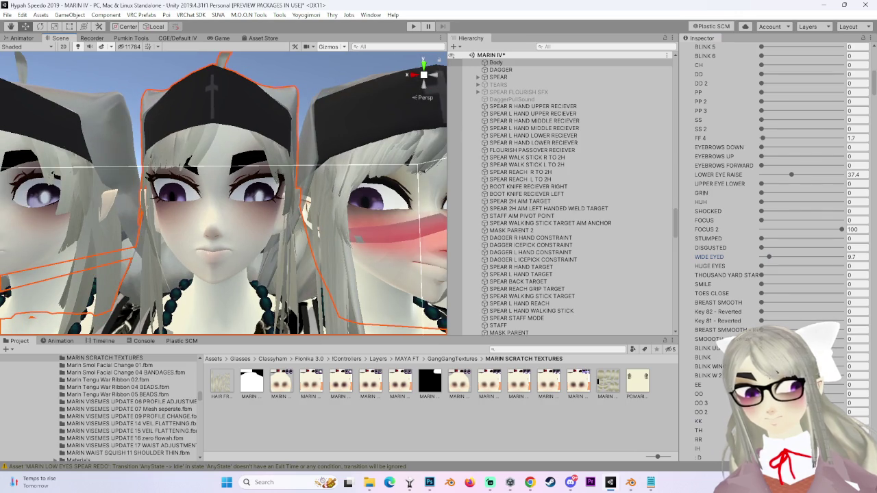
{"action": "left_click", "coordinate": [801, 421]}
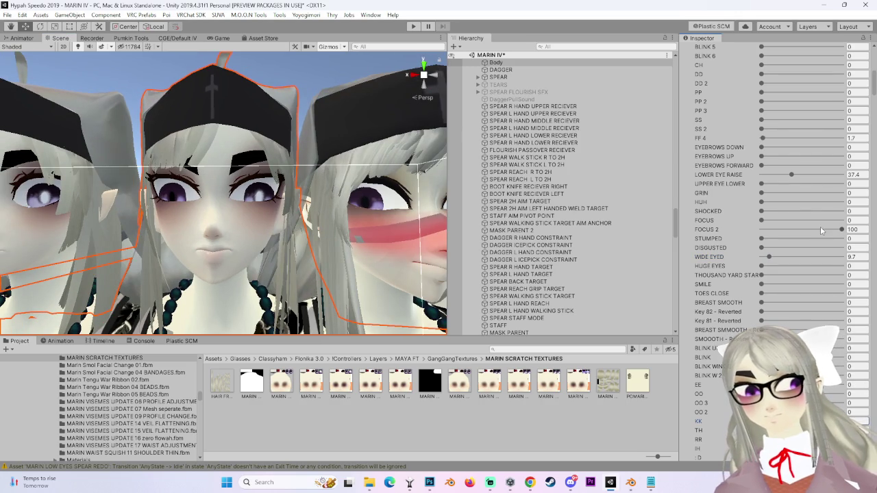
{"action": "left_click_drag", "start_coordinate": [820, 230], "coordinate": [761, 230]}
{"action": "left_click_drag", "start_coordinate": [284, 208], "coordinate": [320, 236]}
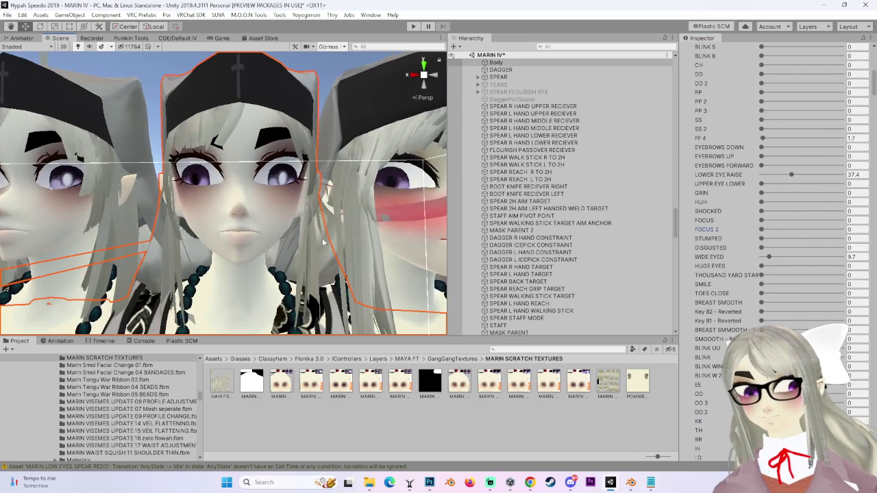
{"action": "scroll", "coordinate": [774, 288], "scroll_direction": "down", "scroll_amount": 10}
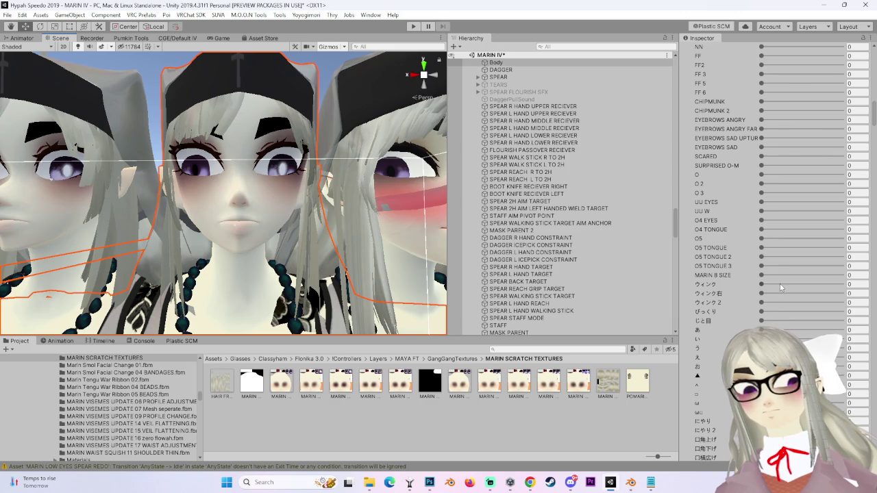
Try the O5 TONGUE and O4 EYES blendshapes on the face.
{"action": "mouse_move", "coordinate": [762, 247]}
{"action": "left_mouse_down"}
{"action": "mouse_move", "coordinate": [827, 248]}
{"action": "mouse_move", "coordinate": [409, 214]}
{"action": "left_mouse_up"}
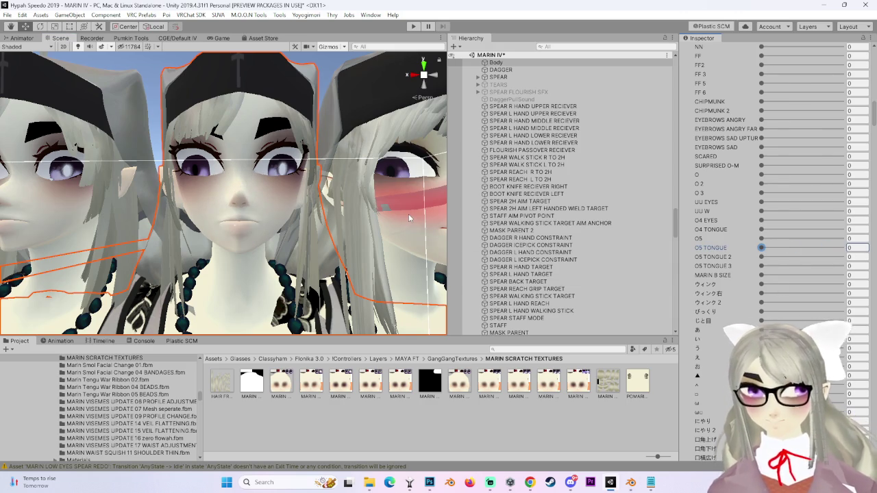
{"action": "mouse_move", "coordinate": [405, 206]}
{"action": "left_mouse_down"}
{"action": "mouse_move", "coordinate": [362, 209]}
{"action": "mouse_move", "coordinate": [384, 230]}
{"action": "left_mouse_up"}
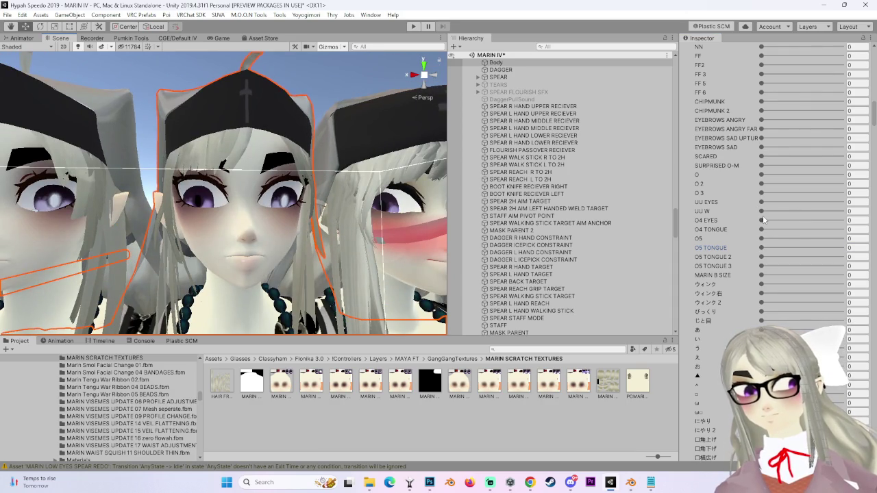
{"action": "mouse_move", "coordinate": [762, 220]}
{"action": "left_mouse_down"}
{"action": "mouse_move", "coordinate": [776, 221]}
{"action": "mouse_move", "coordinate": [752, 224]}
{"action": "left_mouse_up"}
Max out SURPRISED O-M, bring it back down, and reset LOWER EYE RAISE to 0.
{"action": "left_click_drag", "start_coordinate": [762, 165], "coordinate": [842, 165]}
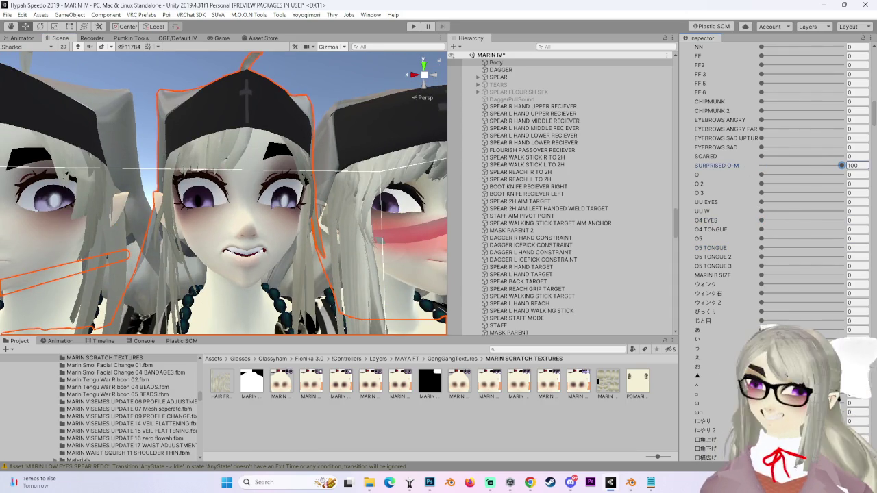
{"action": "mouse_move", "coordinate": [257, 183]}
{"action": "left_mouse_down"}
{"action": "mouse_move", "coordinate": [240, 199]}
{"action": "mouse_move", "coordinate": [125, 232]}
{"action": "mouse_move", "coordinate": [277, 173]}
{"action": "left_mouse_up"}
{"action": "key", "text": "f"}
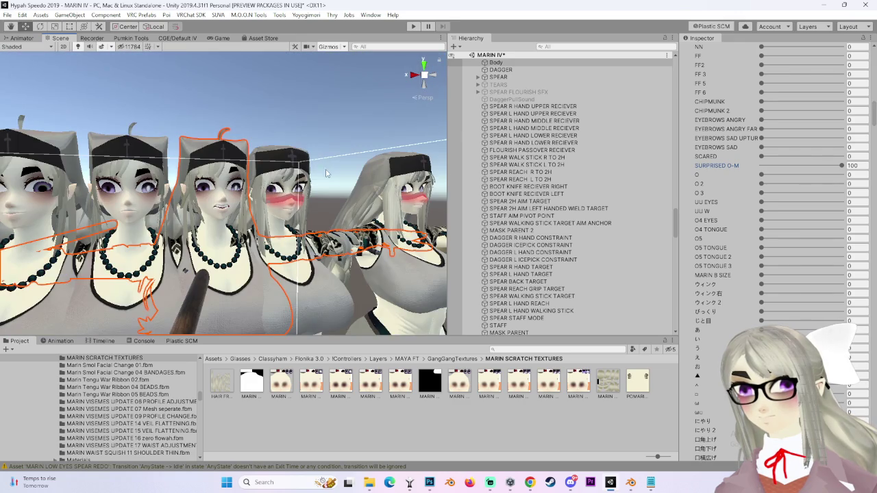
{"action": "scroll", "coordinate": [322, 178], "scroll_direction": "up", "scroll_amount": 5}
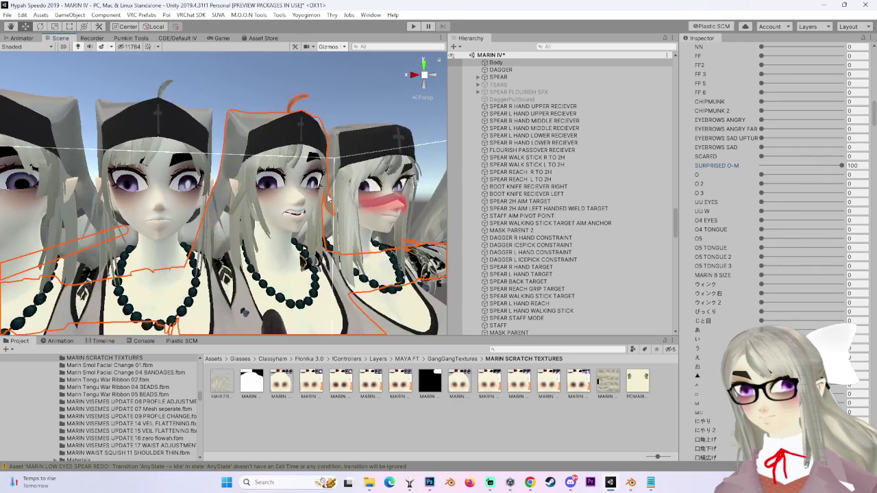
{"action": "left_click_drag", "start_coordinate": [812, 171], "coordinate": [786, 171]}
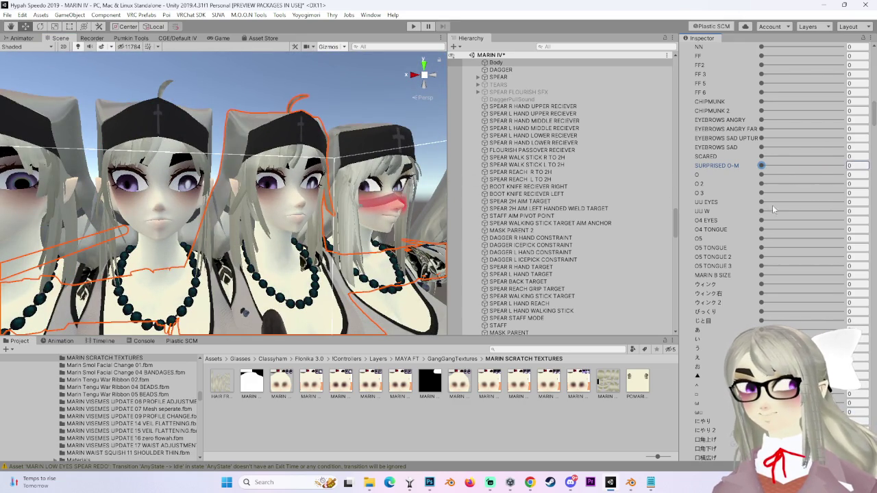
{"action": "scroll", "coordinate": [788, 185], "scroll_direction": "up", "scroll_amount": 10}
{"action": "left_click_drag", "start_coordinate": [794, 175], "coordinate": [684, 178]}
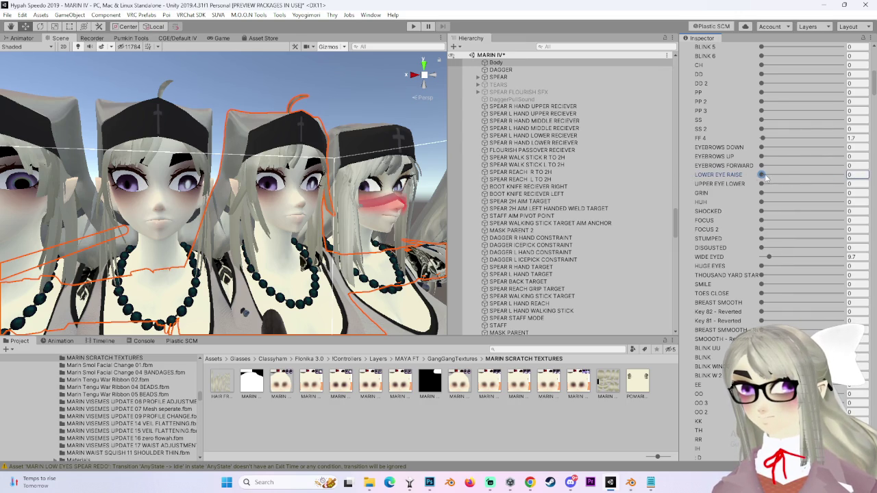
Set LOWER EYE RAISE to 27.1, then orbit around the avatar lineup and frame the chosen avatar.
{"action": "left_click_drag", "start_coordinate": [784, 176], "coordinate": [784, 175]}
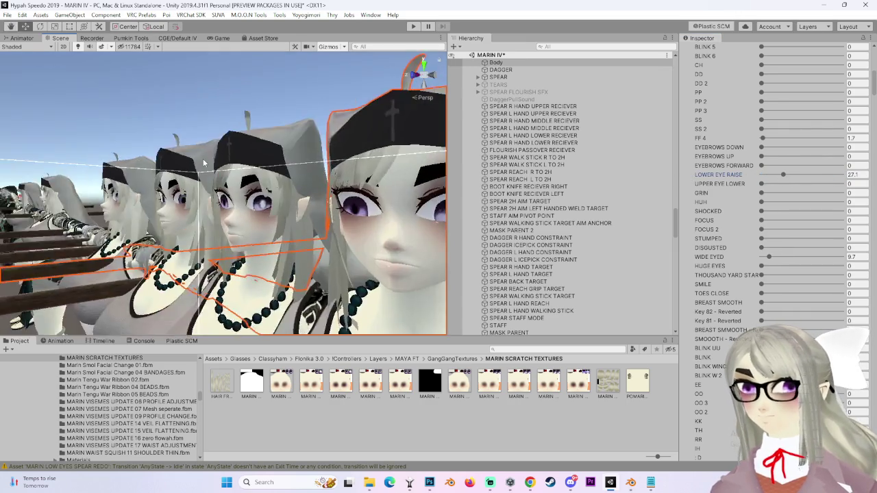
{"action": "left_click_drag", "start_coordinate": [187, 158], "coordinate": [334, 149]}
{"action": "scroll", "coordinate": [343, 149], "scroll_direction": "down", "scroll_amount": 5}
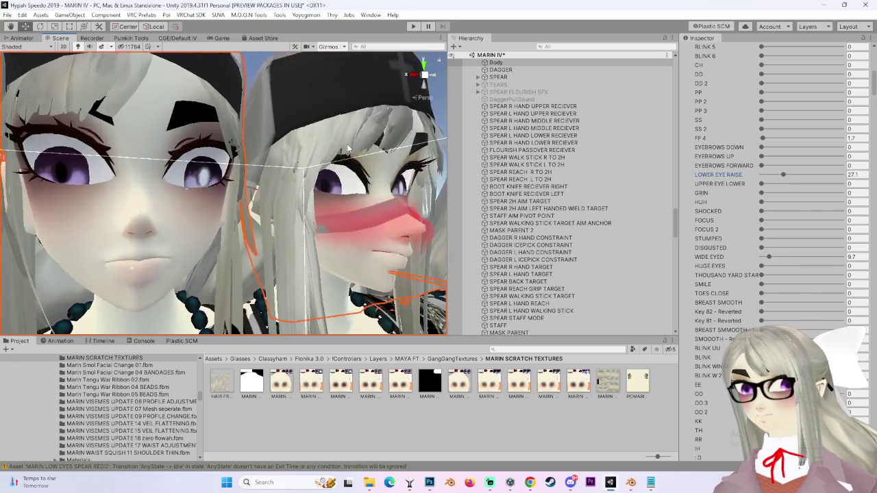
{"action": "scroll", "coordinate": [367, 160], "scroll_direction": "up", "scroll_amount": 3}
{"action": "left_click_drag", "start_coordinate": [377, 172], "coordinate": [273, 177]}
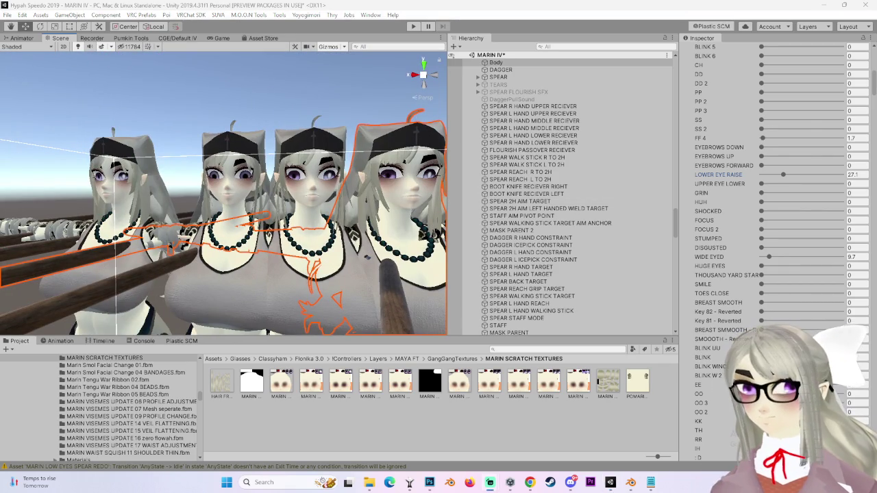
{"action": "left_click_drag", "start_coordinate": [339, 214], "coordinate": [203, 220]}
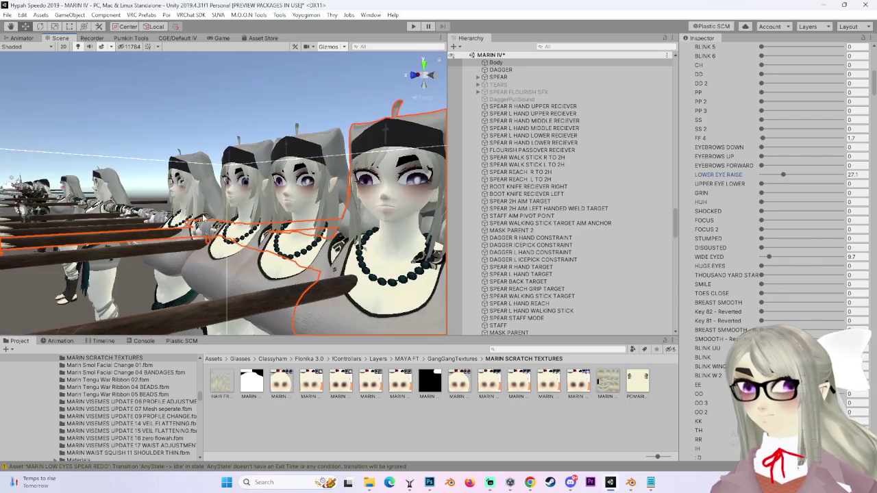
{"action": "scroll", "coordinate": [790, 300], "scroll_direction": "down", "scroll_amount": 10}
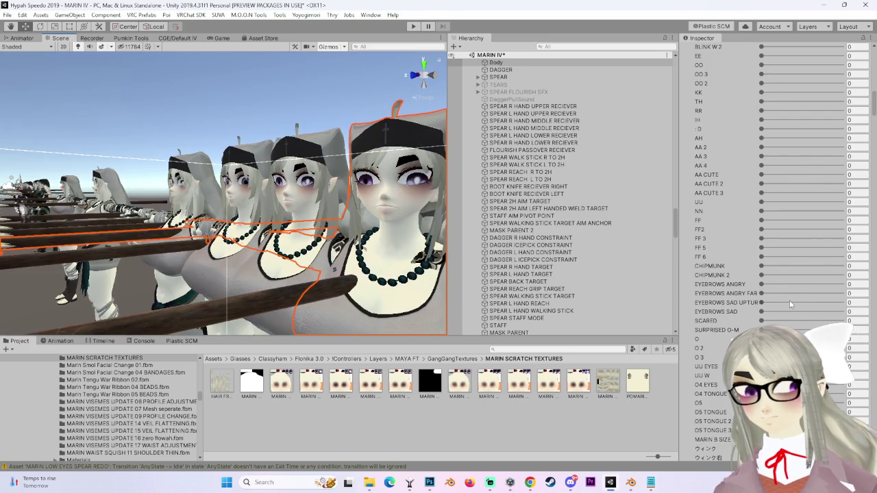
{"action": "mouse_move", "coordinate": [179, 227]}
{"action": "left_mouse_down"}
{"action": "mouse_move", "coordinate": [105, 227]}
{"action": "mouse_move", "coordinate": [296, 229]}
{"action": "mouse_move", "coordinate": [194, 234]}
{"action": "mouse_move", "coordinate": [195, 241]}
{"action": "left_mouse_up"}
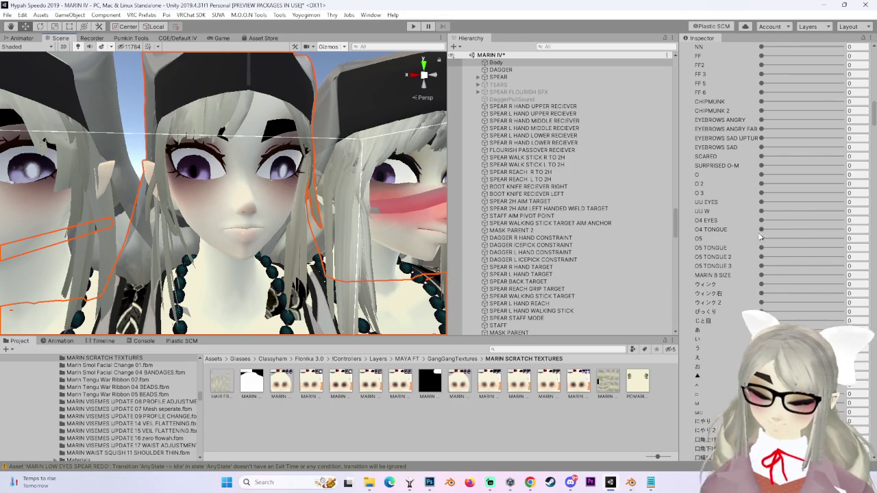
{"action": "scroll", "coordinate": [294, 178], "scroll_direction": "up", "scroll_amount": 5}
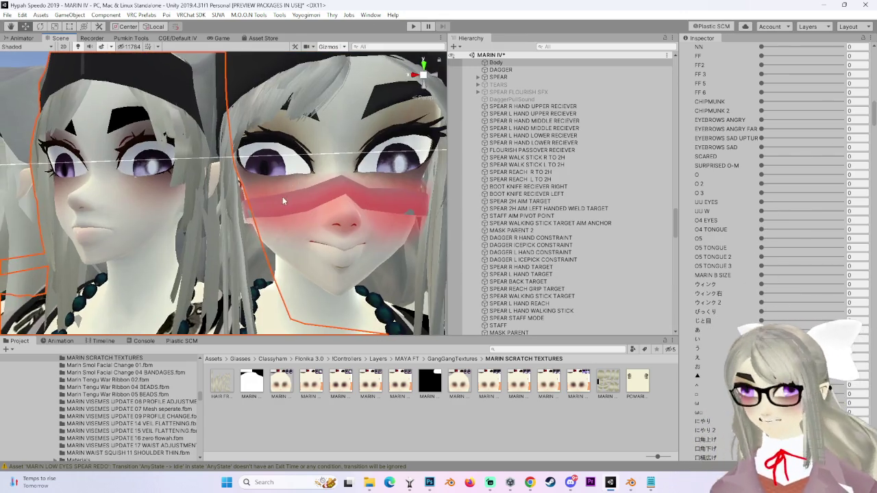
{"action": "key", "text": "f"}
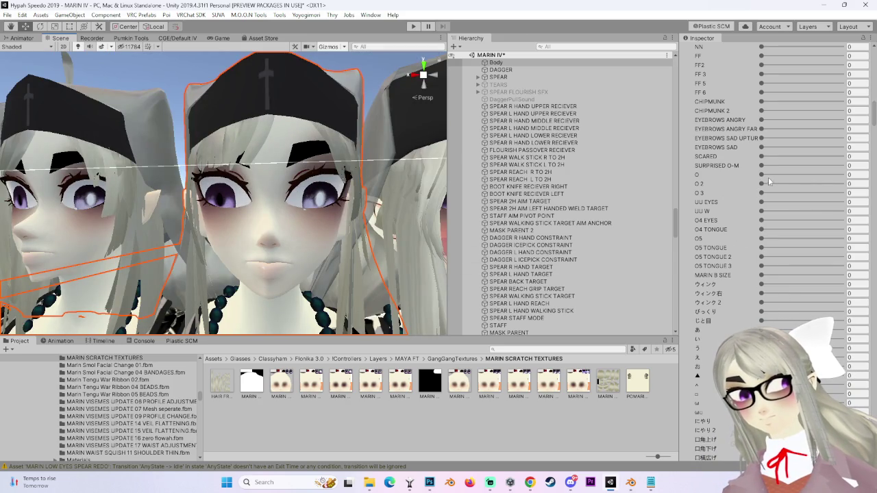
Try SCARED at 58.6, zero EYEBROWS SAD and EYEBROWS SAD UPTURN, and set CHIPMUNK 2 to 100.
{"action": "mouse_move", "coordinate": [762, 157]}
{"action": "left_mouse_down"}
{"action": "mouse_move", "coordinate": [809, 163]}
{"action": "mouse_move", "coordinate": [761, 156]}
{"action": "mouse_move", "coordinate": [765, 147]}
{"action": "left_mouse_up"}
{"action": "mouse_move", "coordinate": [842, 147]}
{"action": "left_mouse_down"}
{"action": "mouse_move", "coordinate": [761, 146]}
{"action": "mouse_move", "coordinate": [764, 138]}
{"action": "left_mouse_up"}
{"action": "mouse_move", "coordinate": [842, 137]}
{"action": "left_mouse_down"}
{"action": "mouse_move", "coordinate": [762, 138]}
{"action": "mouse_move", "coordinate": [841, 110]}
{"action": "mouse_move", "coordinate": [778, 110]}
{"action": "left_mouse_up"}
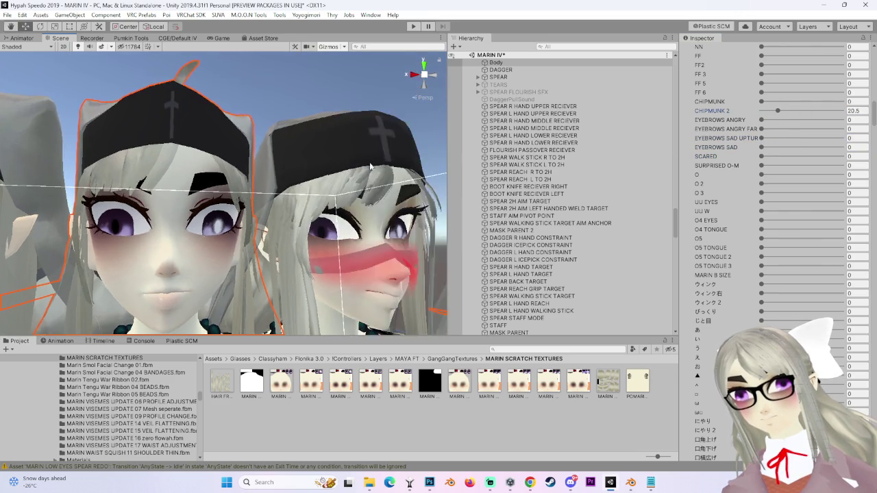
{"action": "scroll", "coordinate": [366, 162], "scroll_direction": "up", "scroll_amount": 3}
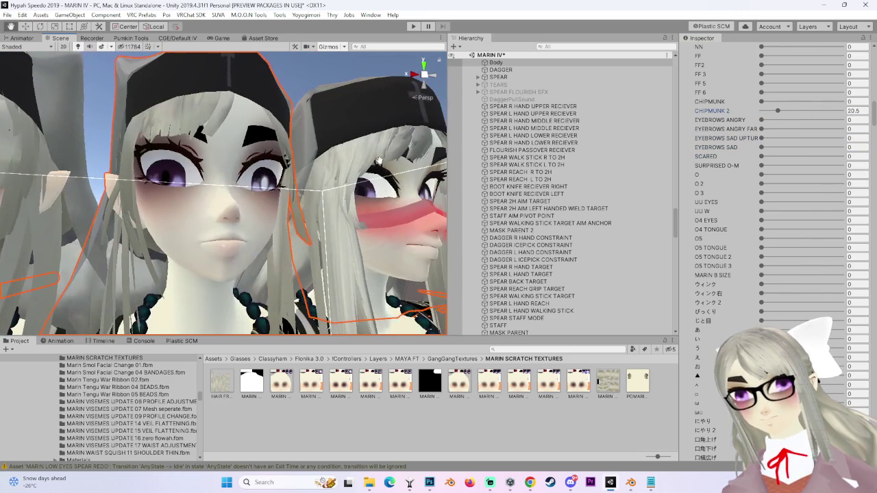
{"action": "left_click_drag", "start_coordinate": [778, 111], "coordinate": [841, 110]}
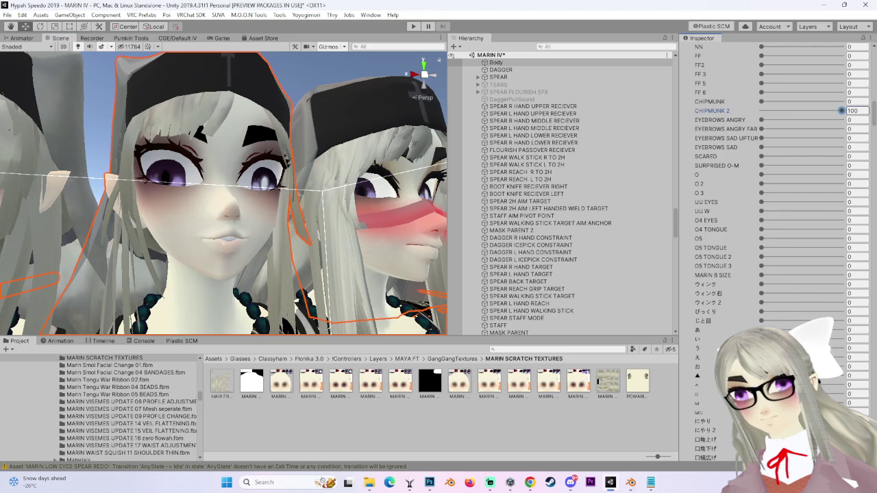
{"action": "left_click_drag", "start_coordinate": [249, 164], "coordinate": [370, 178]}
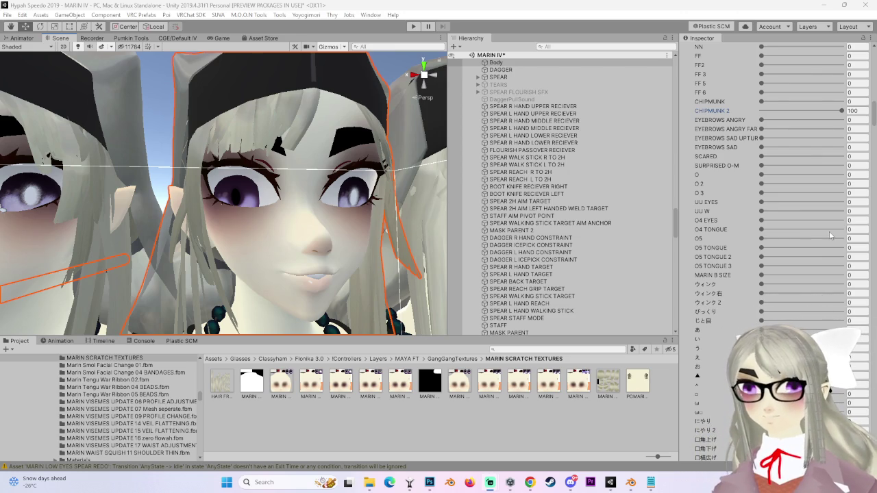
{"action": "scroll", "coordinate": [335, 215], "scroll_direction": "up", "scroll_amount": 8}
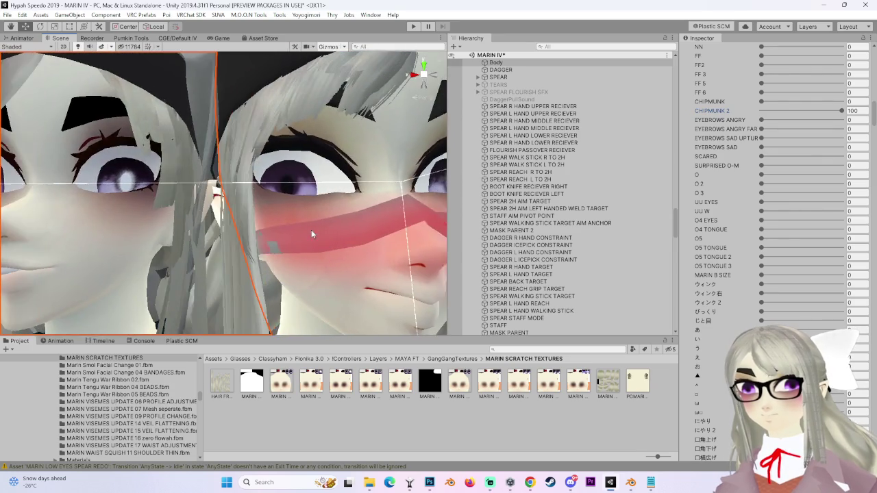
{"action": "scroll", "coordinate": [311, 234], "scroll_direction": "down", "scroll_amount": 10}
{"action": "mouse_move", "coordinate": [311, 234]}
{"action": "left_mouse_down"}
{"action": "mouse_move", "coordinate": [246, 240]}
{"action": "mouse_move", "coordinate": [314, 224]}
{"action": "mouse_move", "coordinate": [323, 242]}
{"action": "mouse_move", "coordinate": [342, 140]}
{"action": "mouse_move", "coordinate": [387, 163]}
{"action": "left_mouse_up"}
{"action": "left_click", "coordinate": [387, 162]}
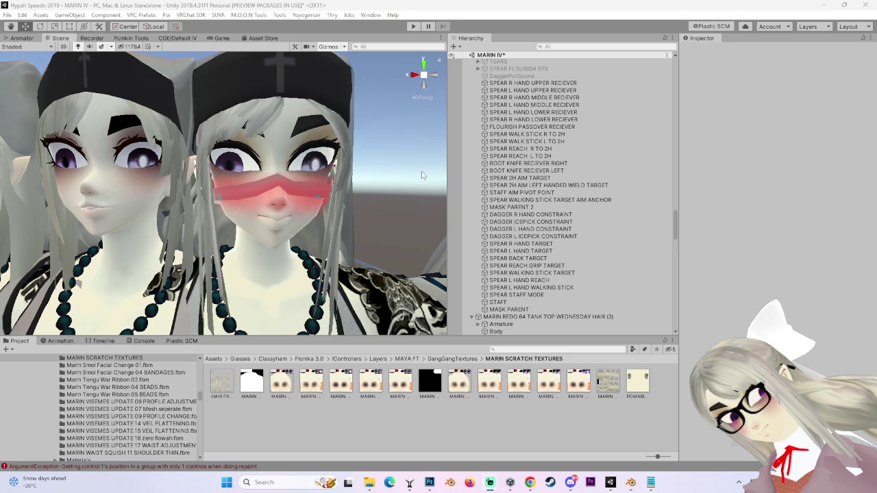
{"action": "mouse_move", "coordinate": [355, 213]}
{"action": "left_mouse_down"}
{"action": "mouse_move", "coordinate": [328, 203]}
{"action": "mouse_move", "coordinate": [213, 209]}
{"action": "mouse_move", "coordinate": [331, 216]}
{"action": "mouse_move", "coordinate": [319, 221]}
{"action": "mouse_move", "coordinate": [333, 215]}
{"action": "mouse_move", "coordinate": [286, 199]}
{"action": "mouse_move", "coordinate": [280, 212]}
{"action": "mouse_move", "coordinate": [289, 212]}
{"action": "mouse_move", "coordinate": [242, 221]}
{"action": "mouse_move", "coordinate": [308, 241]}
{"action": "mouse_move", "coordinate": [242, 195]}
{"action": "mouse_move", "coordinate": [253, 203]}
{"action": "left_mouse_up"}
{"action": "left_click", "coordinate": [333, 214]}
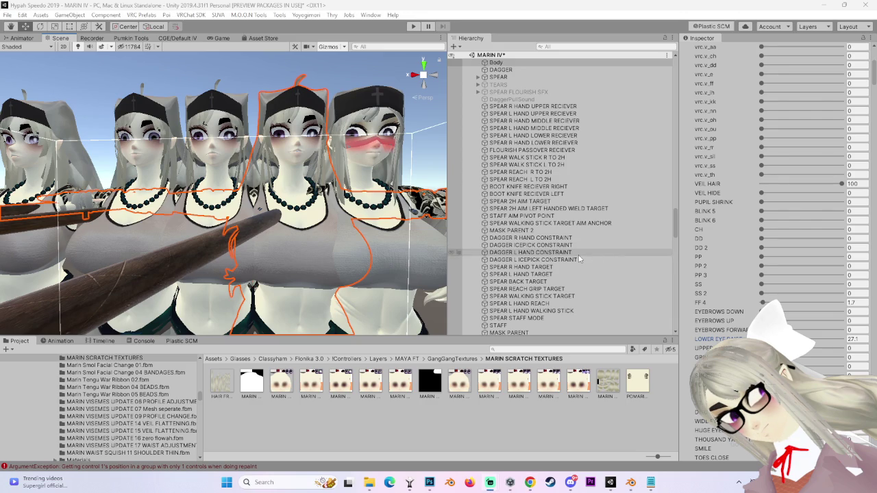
{"action": "mouse_move", "coordinate": [318, 150]}
{"action": "left_mouse_down"}
{"action": "mouse_move", "coordinate": [279, 164]}
{"action": "mouse_move", "coordinate": [335, 137]}
{"action": "left_mouse_up"}
Switch the Scene to the front view and select MARIN SCRATCH 403 BUTT FACE DELETE.
{"action": "left_click", "coordinate": [434, 82]}
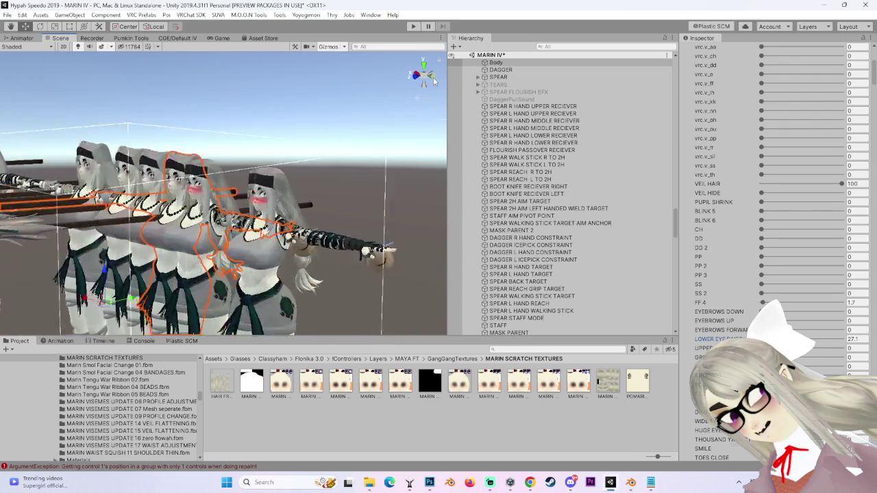
{"action": "left_click", "coordinate": [416, 73]}
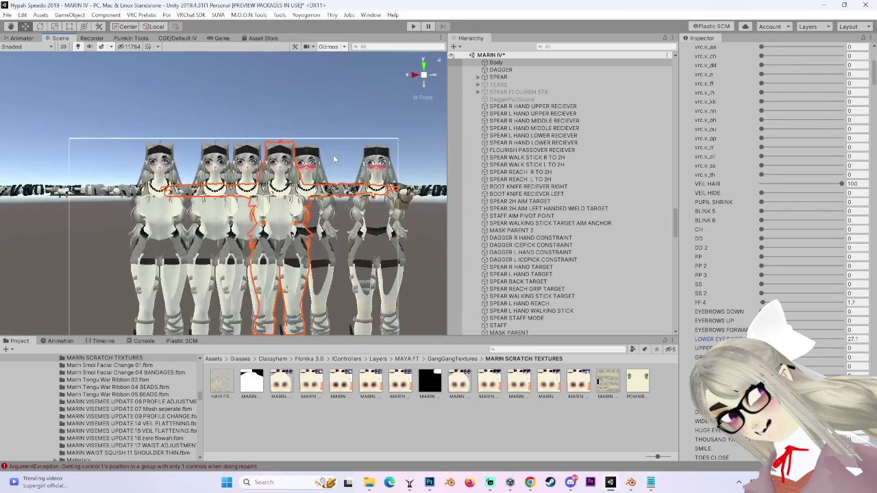
{"action": "scroll", "coordinate": [575, 178], "scroll_direction": "down", "scroll_amount": 10}
{"action": "scroll", "coordinate": [570, 199], "scroll_direction": "up", "scroll_amount": 5}
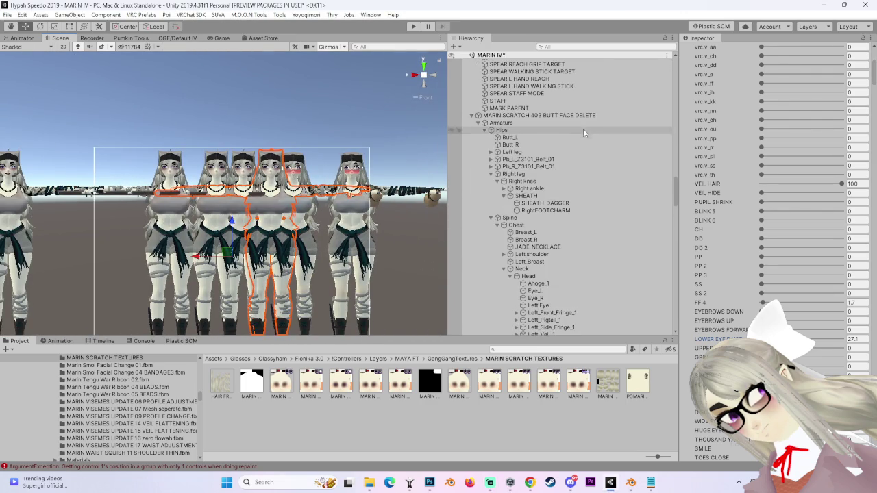
{"action": "double_click", "coordinate": [583, 116]}
Zoom and orbit in to compare the heads up close, then deselect the middle head's Body.
{"action": "scroll", "coordinate": [259, 221], "scroll_direction": "up", "scroll_amount": 5}
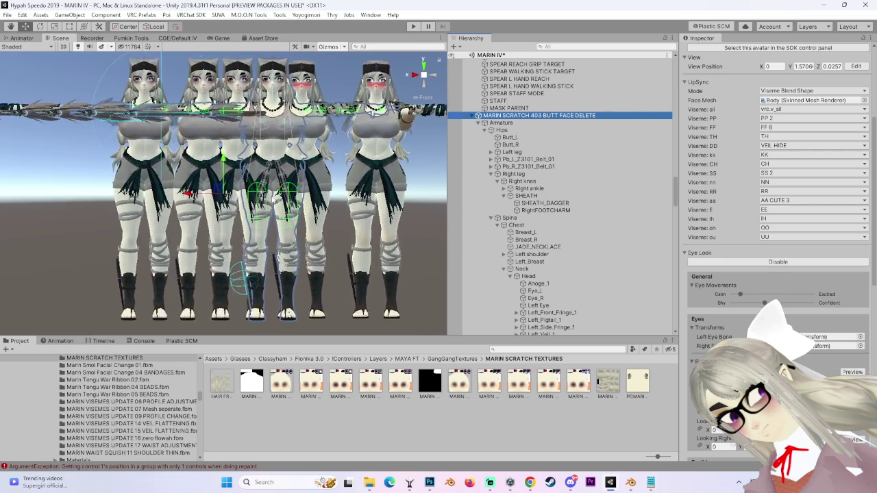
{"action": "scroll", "coordinate": [286, 205], "scroll_direction": "up", "scroll_amount": 8}
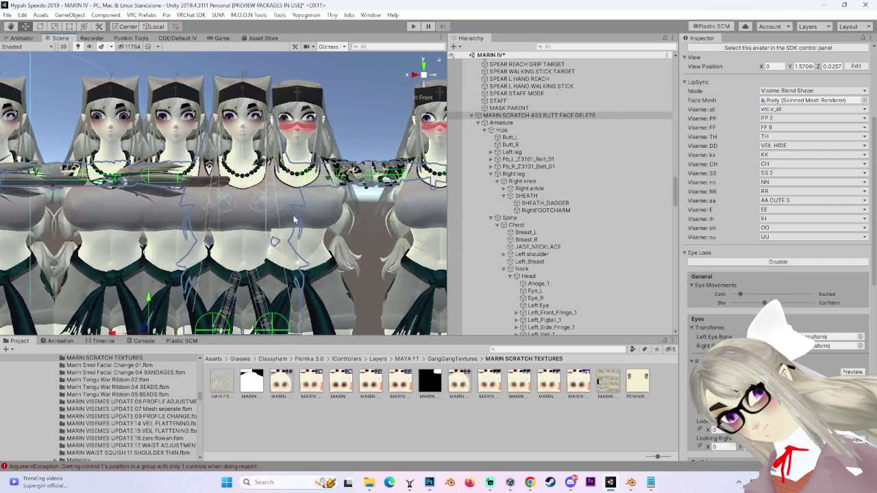
{"action": "scroll", "coordinate": [257, 251], "scroll_direction": "up", "scroll_amount": 8}
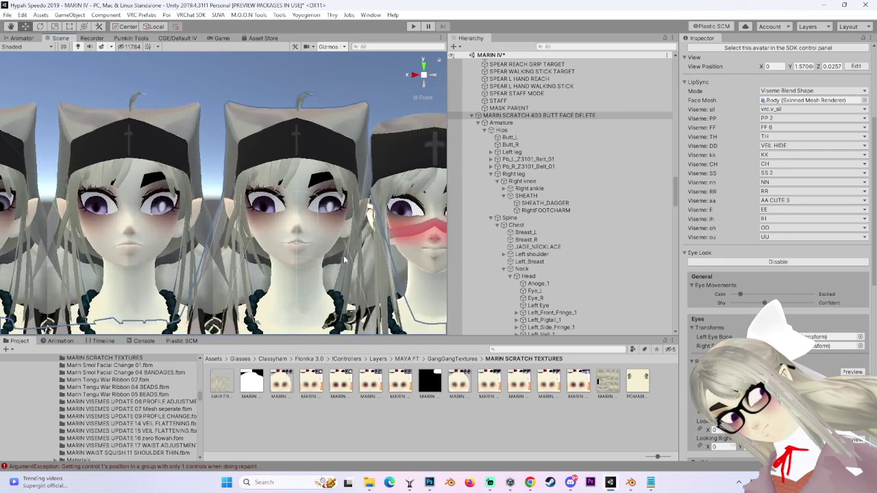
{"action": "scroll", "coordinate": [257, 251], "scroll_direction": "up", "scroll_amount": 8}
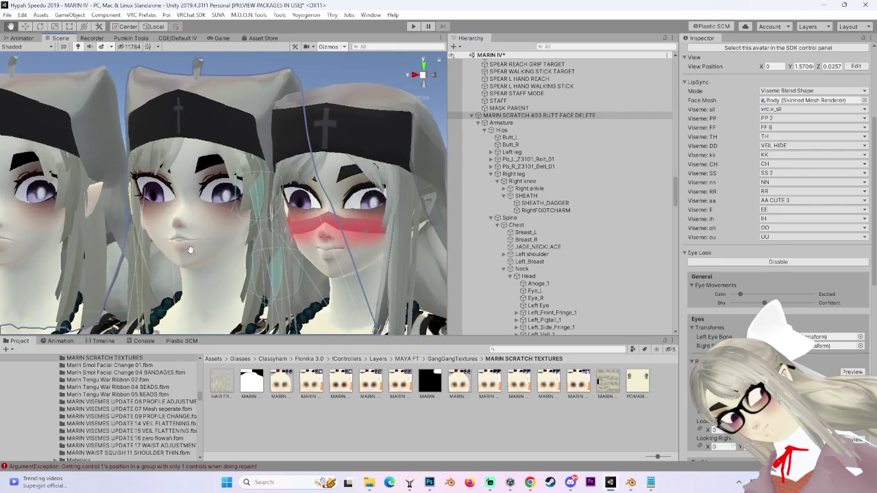
{"action": "mouse_move", "coordinate": [283, 257]}
{"action": "left_mouse_down"}
{"action": "mouse_move", "coordinate": [290, 267]}
{"action": "mouse_move", "coordinate": [270, 252]}
{"action": "mouse_move", "coordinate": [275, 270]}
{"action": "mouse_move", "coordinate": [307, 289]}
{"action": "mouse_move", "coordinate": [327, 266]}
{"action": "left_mouse_up"}
{"action": "mouse_move", "coordinate": [268, 268]}
{"action": "left_mouse_down"}
{"action": "mouse_move", "coordinate": [292, 282]}
{"action": "mouse_move", "coordinate": [264, 251]}
{"action": "mouse_move", "coordinate": [347, 242]}
{"action": "mouse_move", "coordinate": [266, 229]}
{"action": "mouse_move", "coordinate": [333, 157]}
{"action": "mouse_move", "coordinate": [300, 172]}
{"action": "left_mouse_up"}
{"action": "mouse_move", "coordinate": [235, 205]}
{"action": "left_mouse_down"}
{"action": "mouse_move", "coordinate": [228, 218]}
{"action": "mouse_move", "coordinate": [324, 228]}
{"action": "mouse_move", "coordinate": [321, 151]}
{"action": "left_mouse_up"}
{"action": "left_click", "coordinate": [321, 121]}
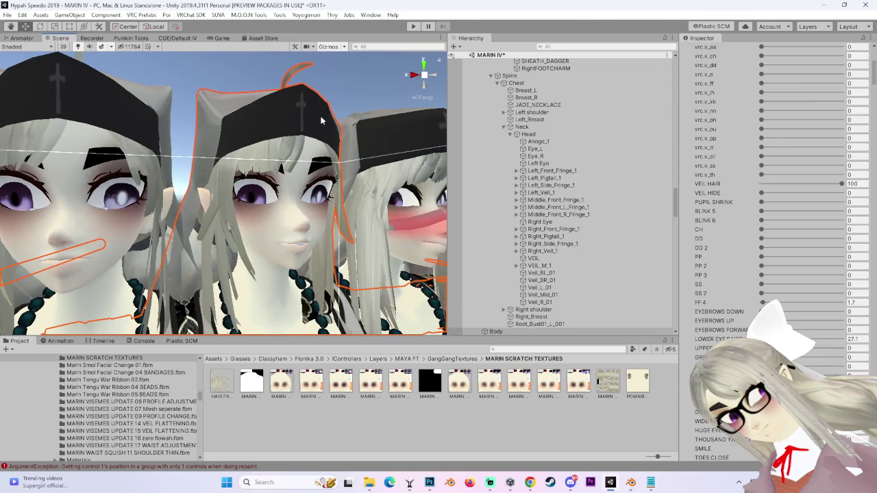
{"action": "left_click", "coordinate": [376, 114]}
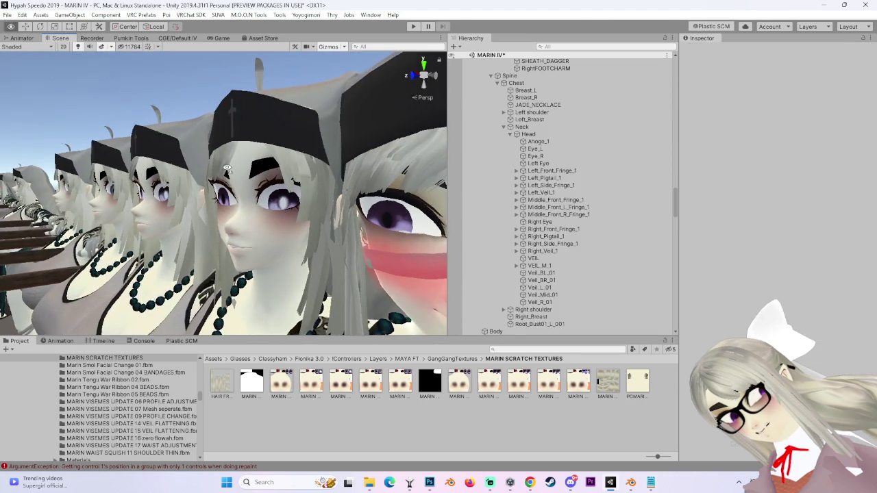